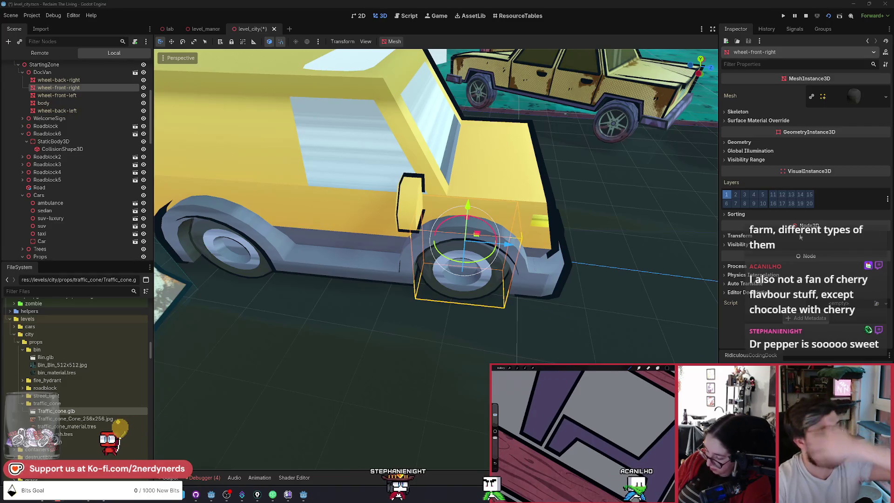
Step: Deselect the wheel, zoom out to the whole town, save level_city, and bring up the pending repository changes
{"action": "left_click", "coordinate": [570, 174]}
{"action": "scroll", "coordinate": [571, 173], "scroll_direction": "down", "scroll_amount": 5}
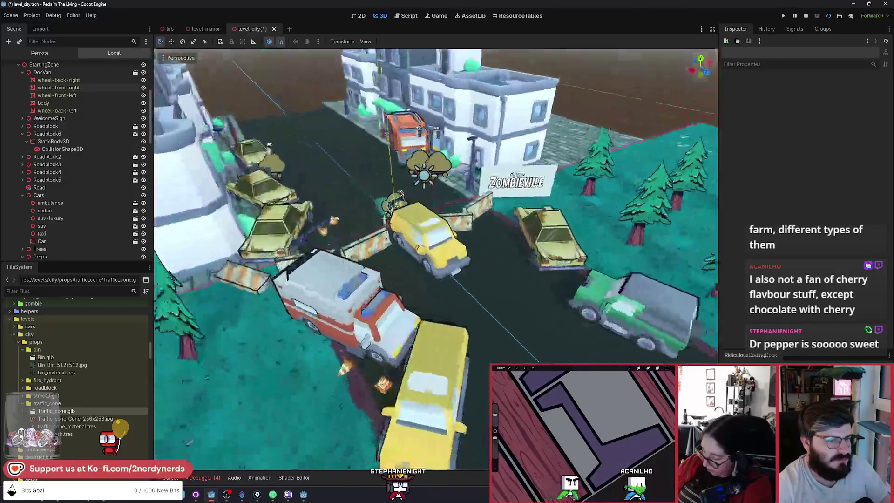
{"action": "key", "text": "ctrl+s"}
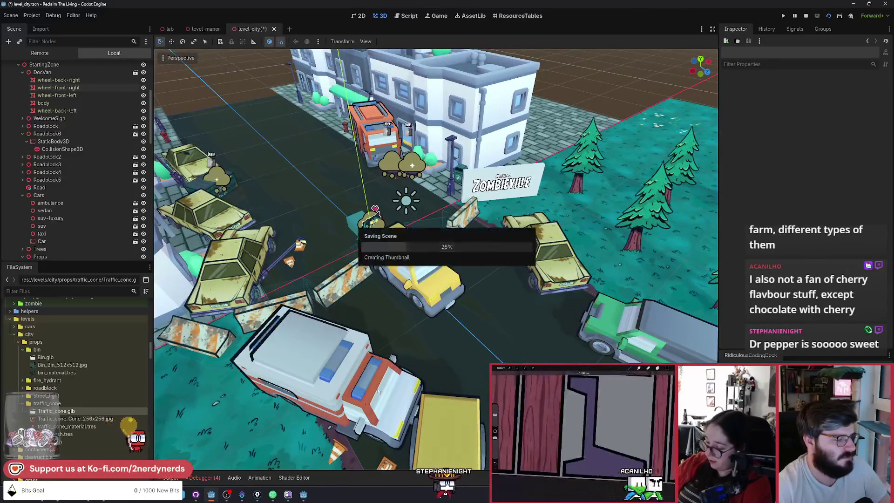
{"action": "left_click", "coordinate": [196, 496]}
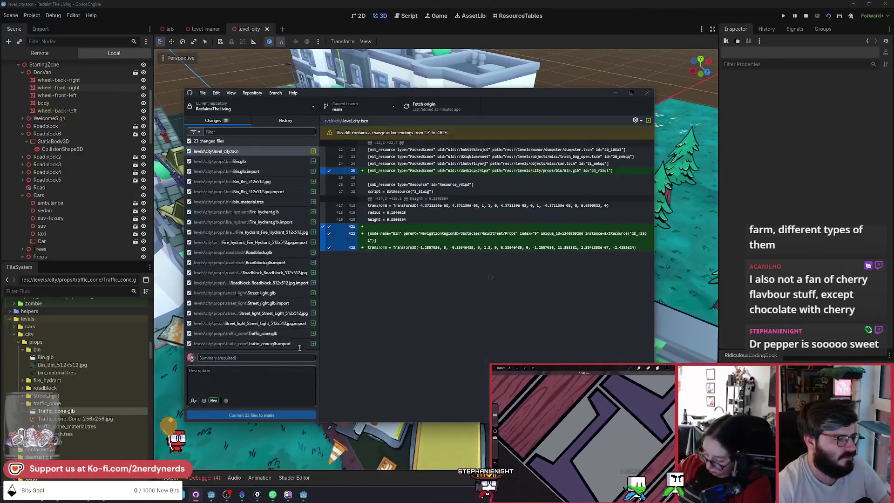
Step: Commit the 27 changed files to main with summary 'city props' and close GitHub Desktop
{"action": "left_click", "coordinate": [263, 358]}
{"action": "type", "text": "city props"}
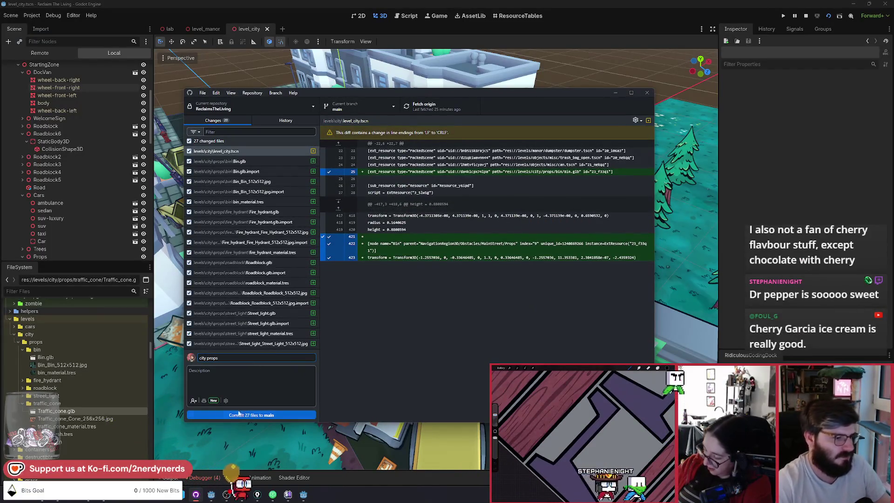
{"action": "left_click", "coordinate": [266, 414]}
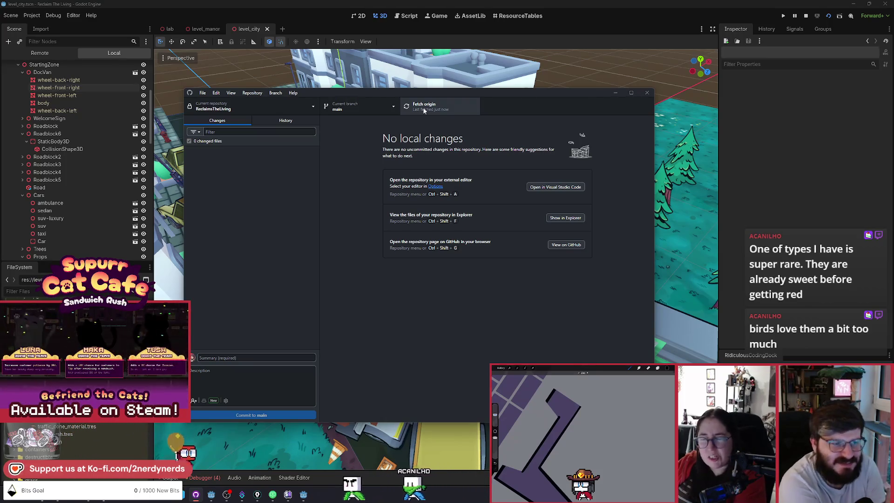
{"action": "left_click", "coordinate": [431, 43]}
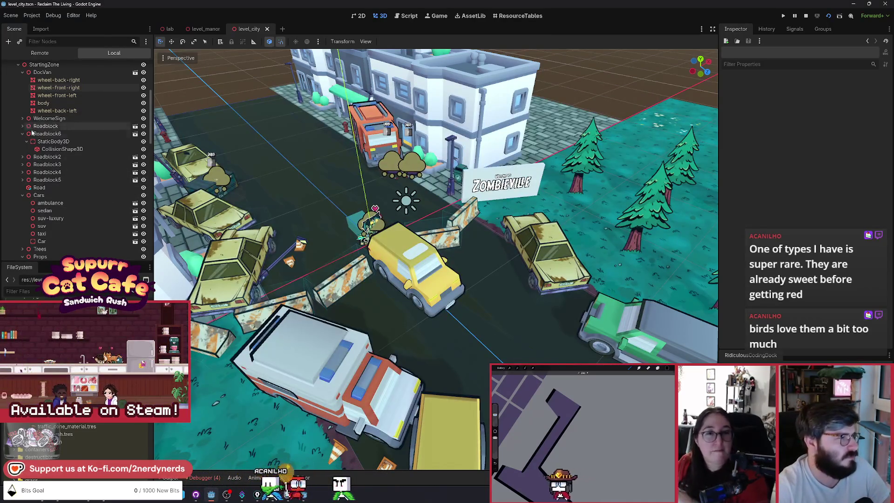
Step: Add an AnimationPlayer child node to the LevelCity root node
{"action": "scroll", "coordinate": [32, 133], "scroll_direction": "up", "scroll_amount": 5}
{"action": "left_click", "coordinate": [10, 105]}
{"action": "left_click", "coordinate": [36, 68]}
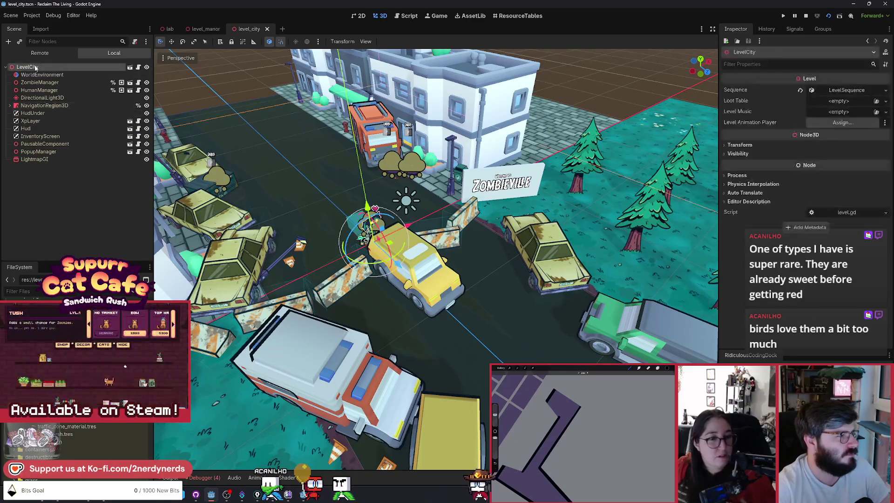
{"action": "key", "text": "ctrl+a"}
{"action": "type", "text": "anima"}
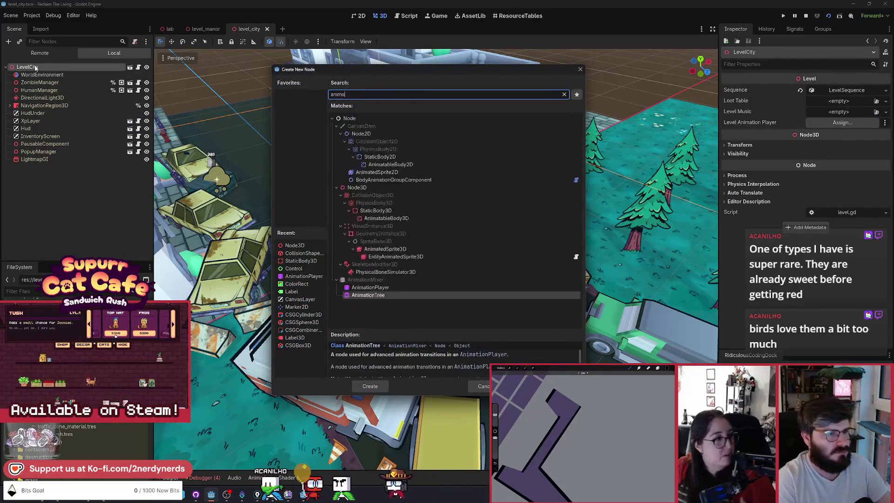
{"action": "type", "text": "tion"}
{"action": "key", "text": "Up"}
{"action": "key", "text": "Return"}
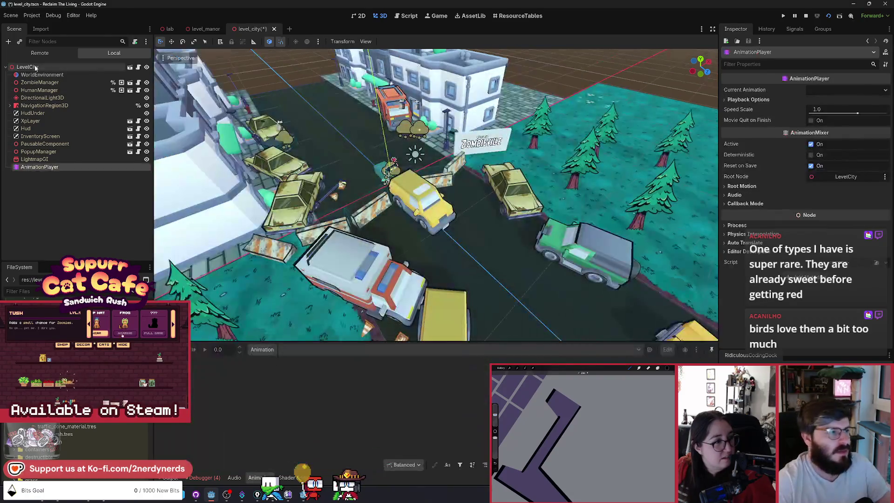
Step: Create a new INTRO animation, assign the AnimationPlayer as Level Animation Player, and save
{"action": "left_click", "coordinate": [263, 350]}
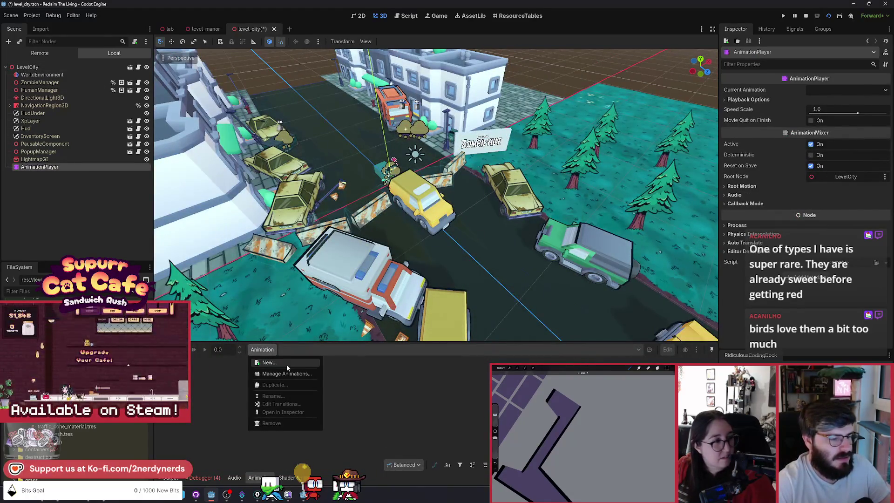
{"action": "left_click", "coordinate": [288, 364]}
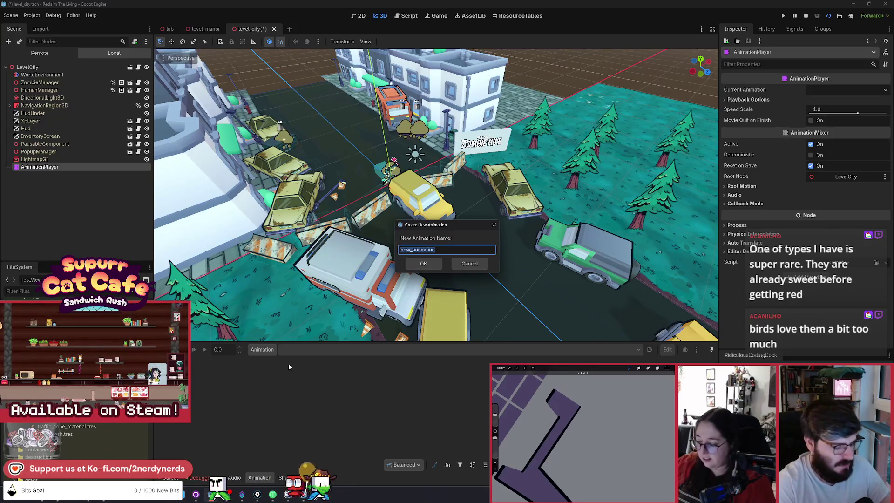
{"action": "type", "text": "INTRO"}
{"action": "key", "text": "Return"}
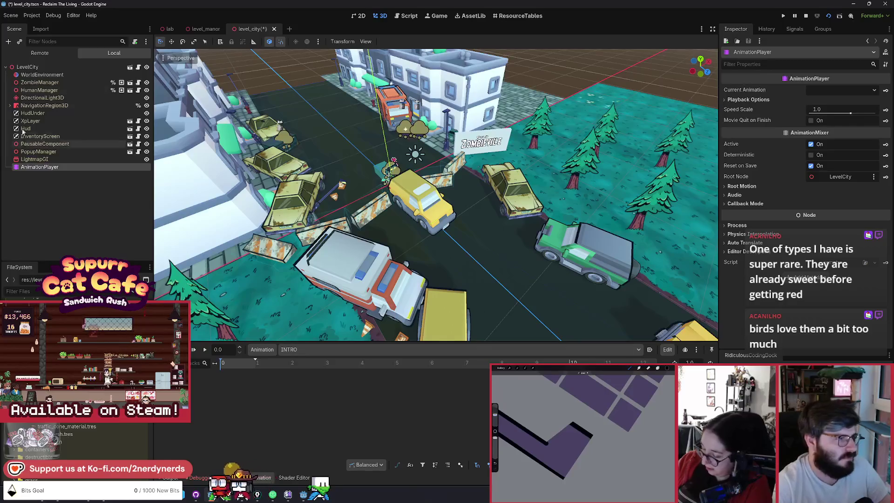
{"action": "left_click", "coordinate": [28, 67]}
{"action": "left_click_drag", "start_coordinate": [37, 167], "coordinate": [837, 123]}
{"action": "key", "text": "ctrl+s"}
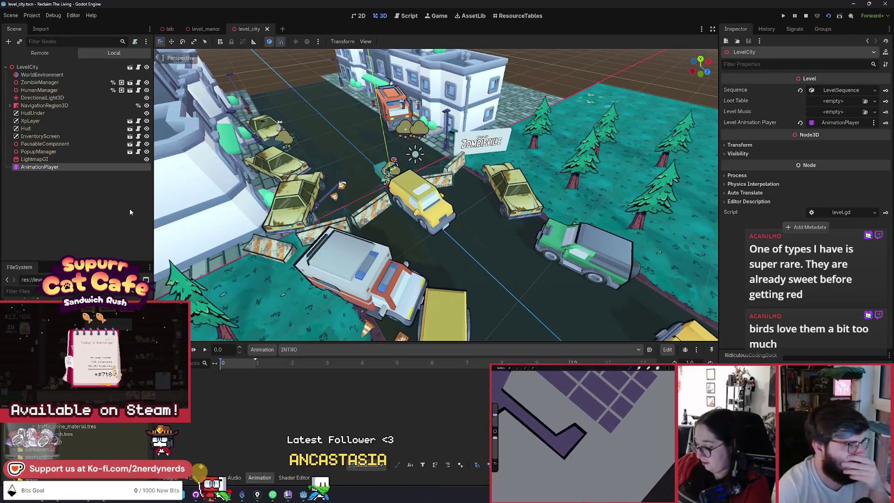
Step: Hide the Player node in the viewport and launch the game
{"action": "left_click", "coordinate": [9, 106]}
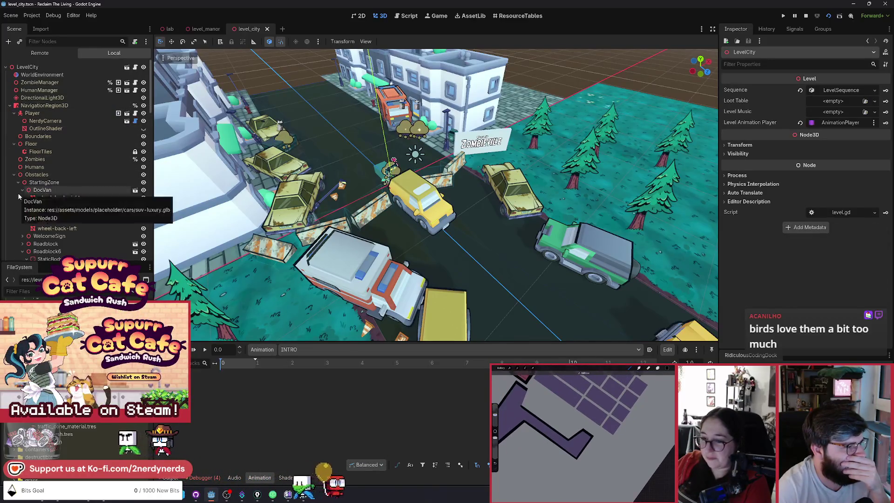
{"action": "left_click", "coordinate": [13, 144]}
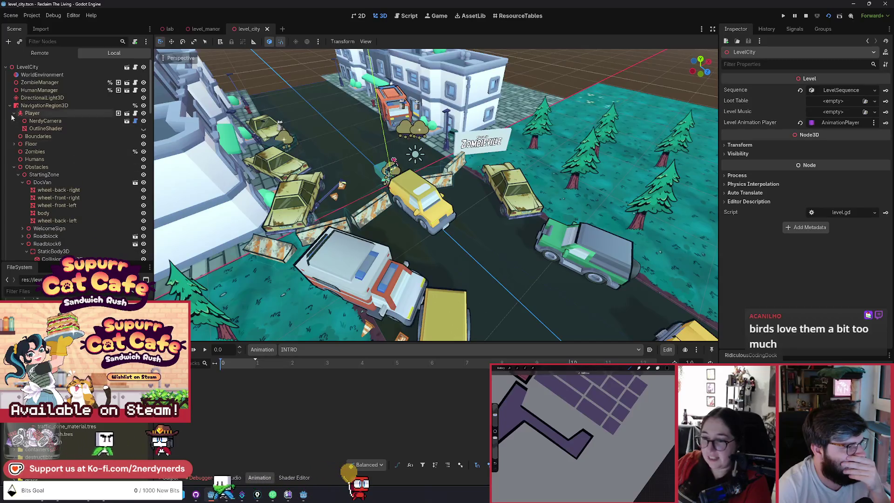
{"action": "left_click", "coordinate": [14, 113]}
{"action": "left_click", "coordinate": [32, 113]}
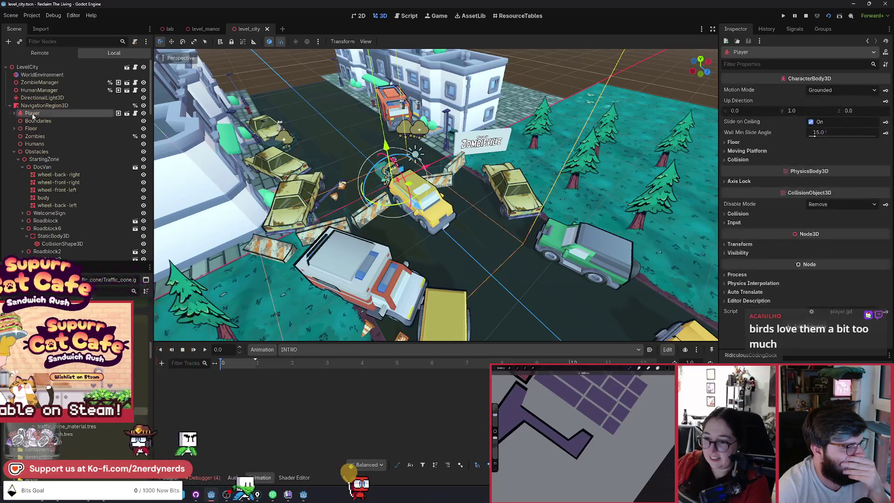
{"action": "left_click", "coordinate": [144, 114]}
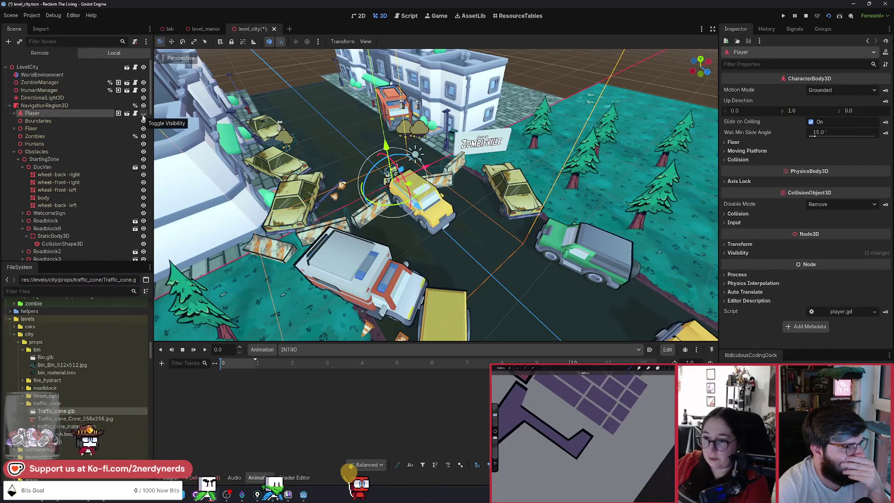
{"action": "left_click", "coordinate": [829, 16]}
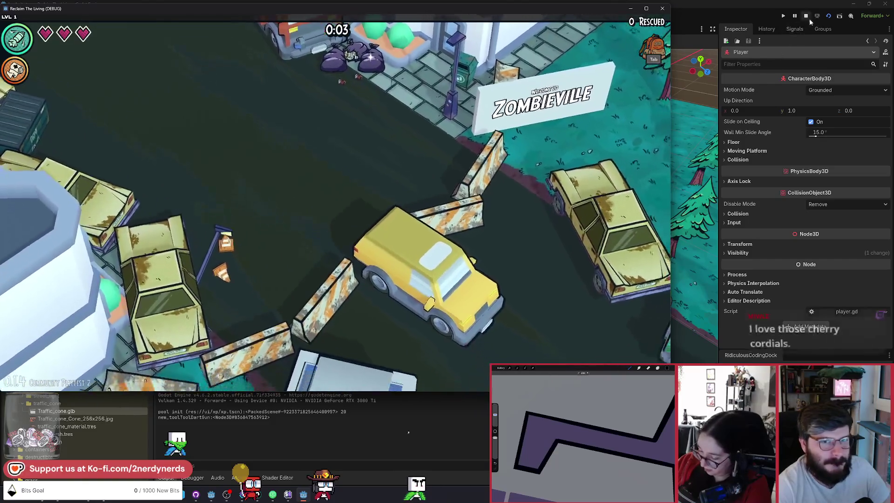
Step: Stop the running city level test with F8
{"action": "key", "text": "F8"}
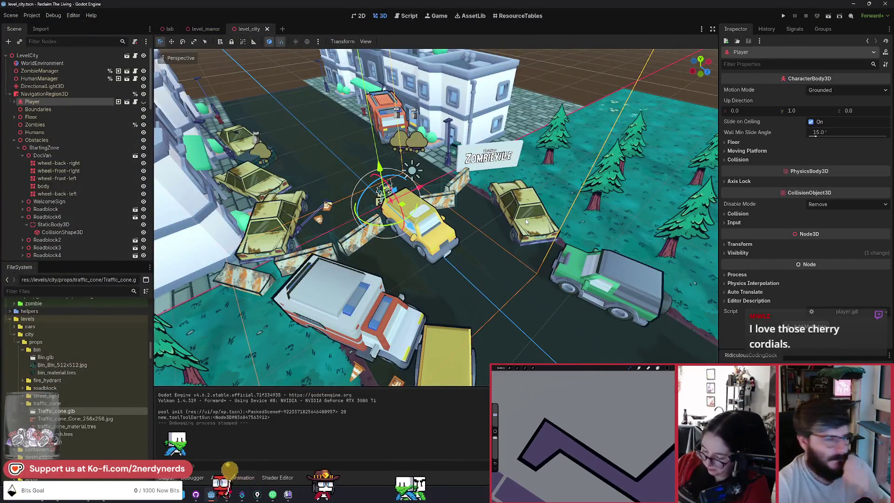
Step: Make the Player visible again and save the scene
{"action": "left_click", "coordinate": [143, 103]}
{"action": "key", "text": "ctrl+s"}
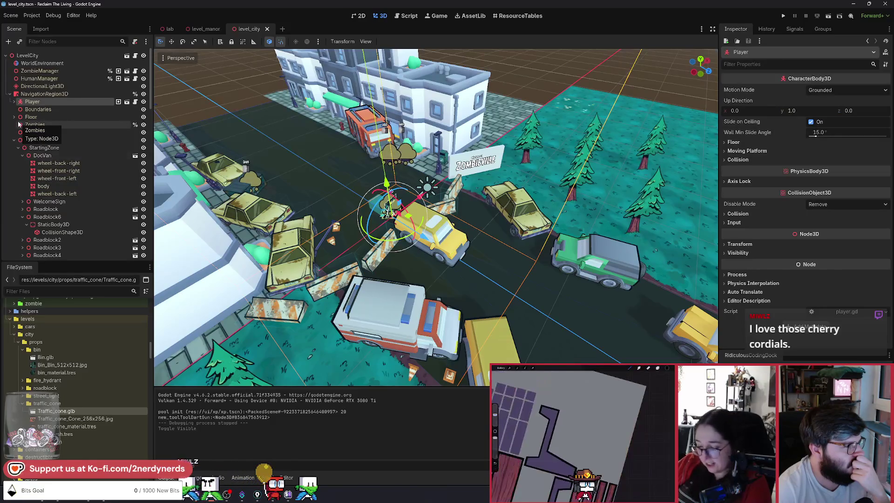
{"action": "scroll", "coordinate": [65, 196], "scroll_direction": "down", "scroll_amount": 10}
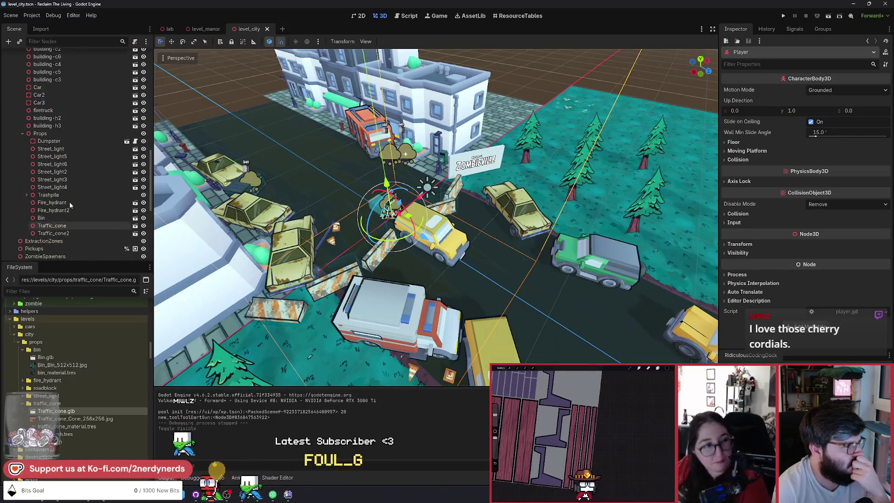
{"action": "scroll", "coordinate": [69, 202], "scroll_direction": "up", "scroll_amount": 5}
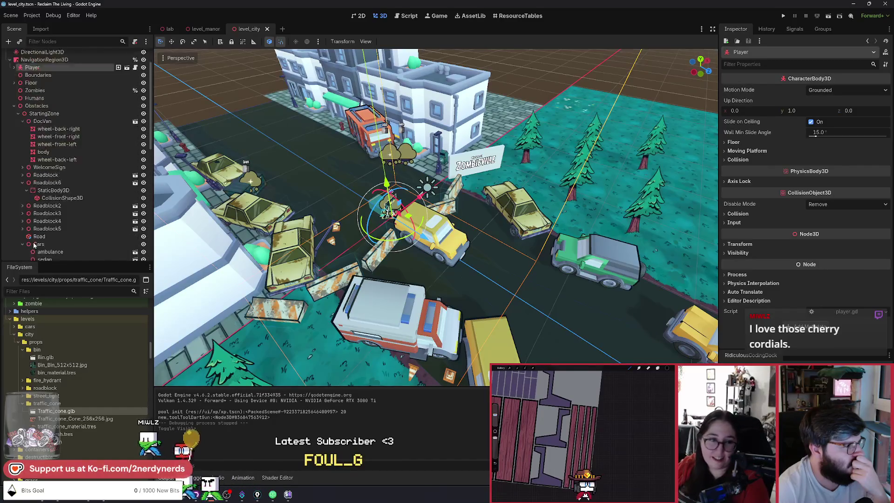
{"action": "scroll", "coordinate": [33, 242], "scroll_direction": "up", "scroll_amount": 5}
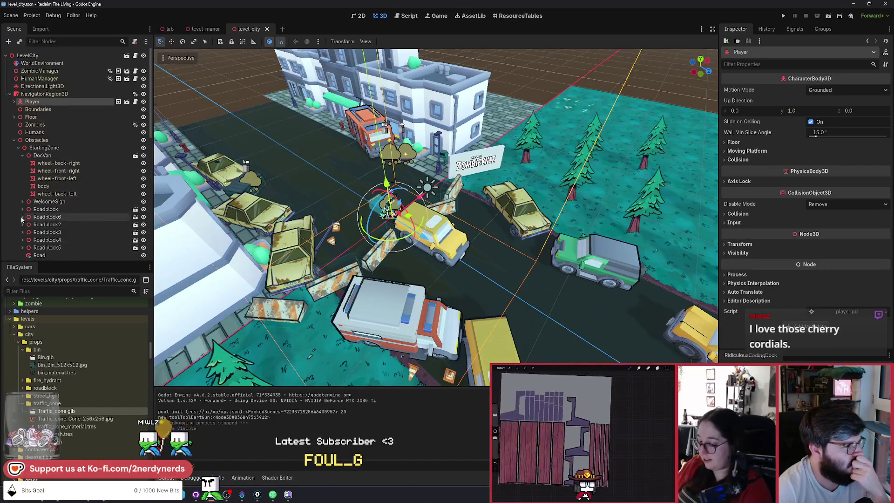
Step: Select the AnimationPlayer to open INTRO, then select the Player node
{"action": "left_click", "coordinate": [23, 217]}
{"action": "scroll", "coordinate": [22, 186], "scroll_direction": "down", "scroll_amount": 3}
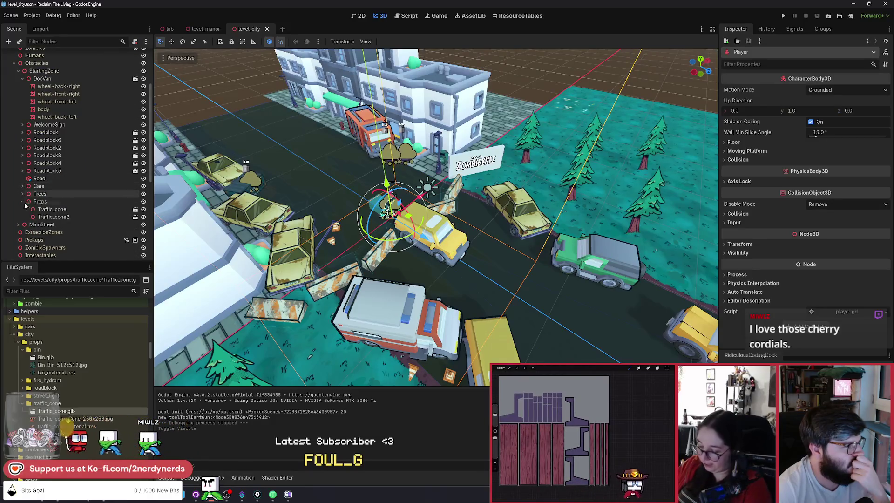
{"action": "scroll", "coordinate": [23, 203], "scroll_direction": "up", "scroll_amount": 3}
{"action": "scroll", "coordinate": [21, 209], "scroll_direction": "down", "scroll_amount": 3}
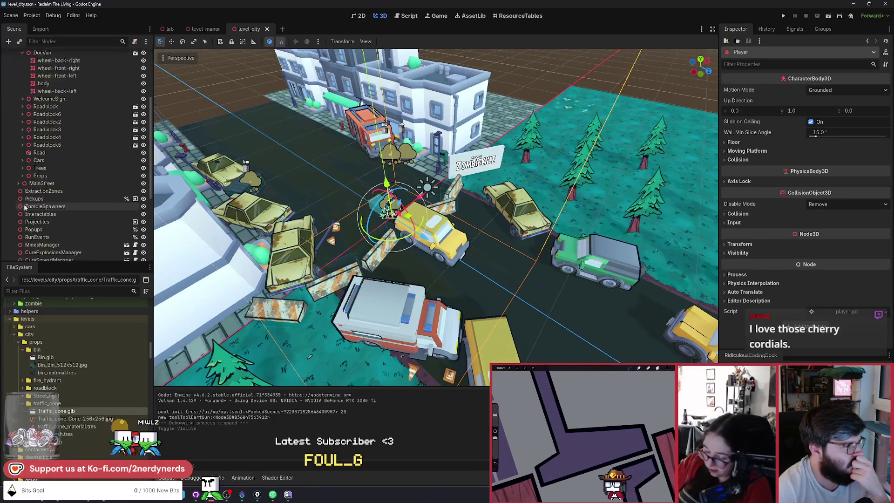
{"action": "scroll", "coordinate": [24, 204], "scroll_direction": "up", "scroll_amount": 3}
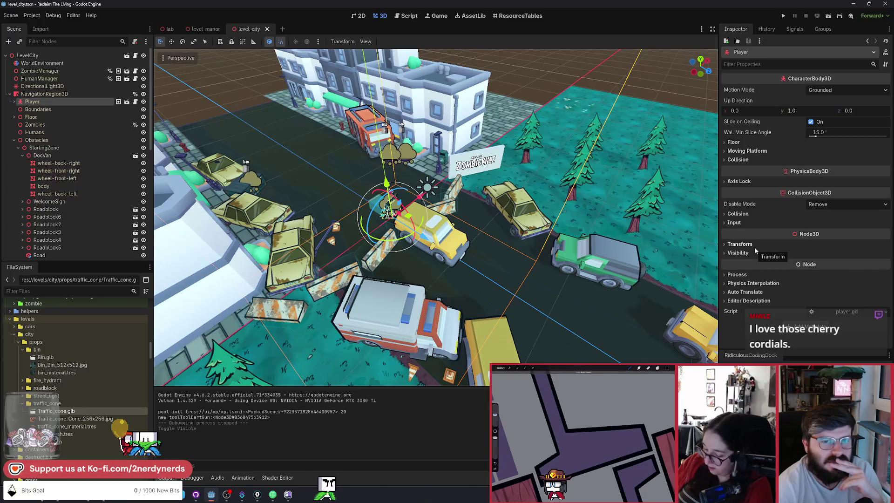
{"action": "scroll", "coordinate": [73, 229], "scroll_direction": "down", "scroll_amount": 10}
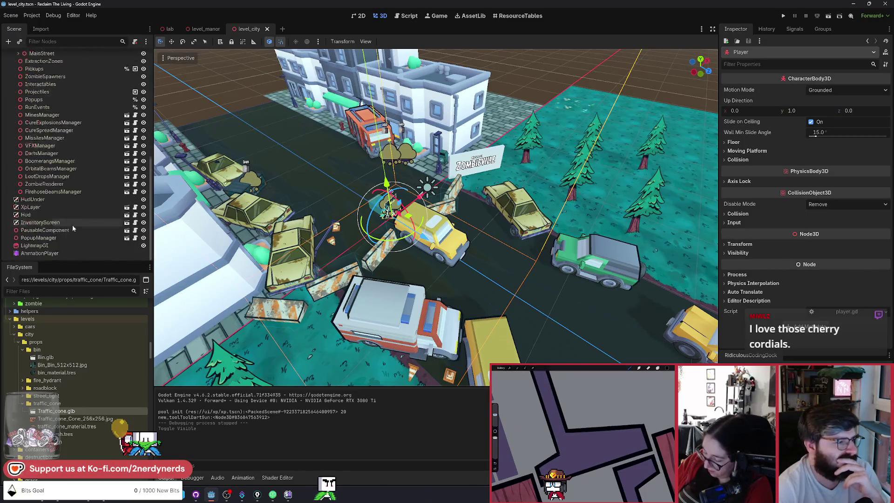
{"action": "left_click", "coordinate": [47, 253]}
{"action": "scroll", "coordinate": [78, 239], "scroll_direction": "up", "scroll_amount": 10}
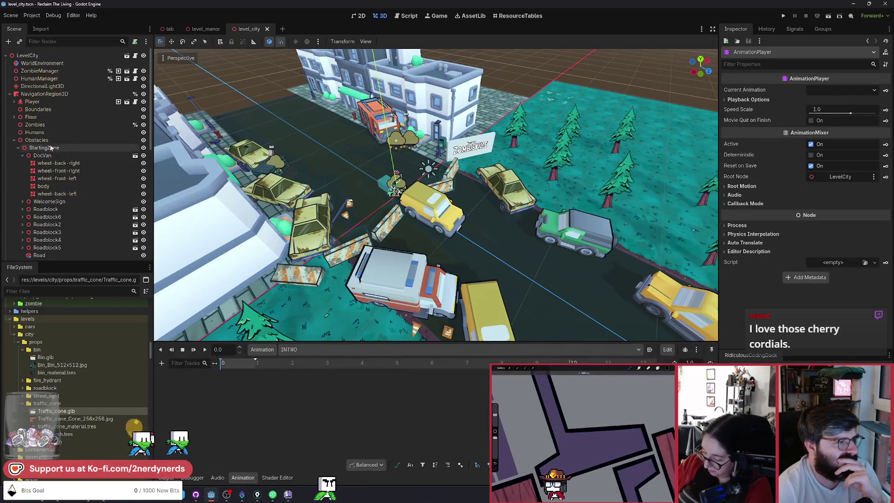
{"action": "left_click", "coordinate": [46, 102]}
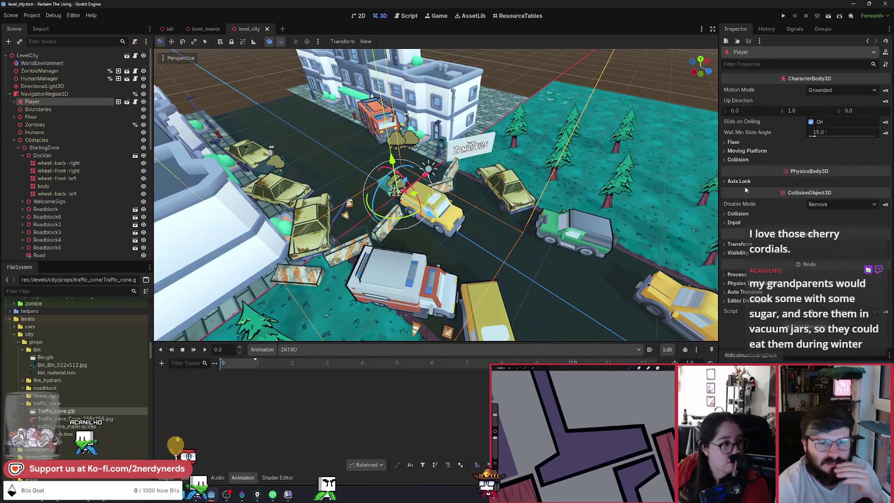
Step: Create INTRO tracks for the Player's Position and Visible properties, each keyed at time 0
{"action": "left_click", "coordinate": [739, 244]}
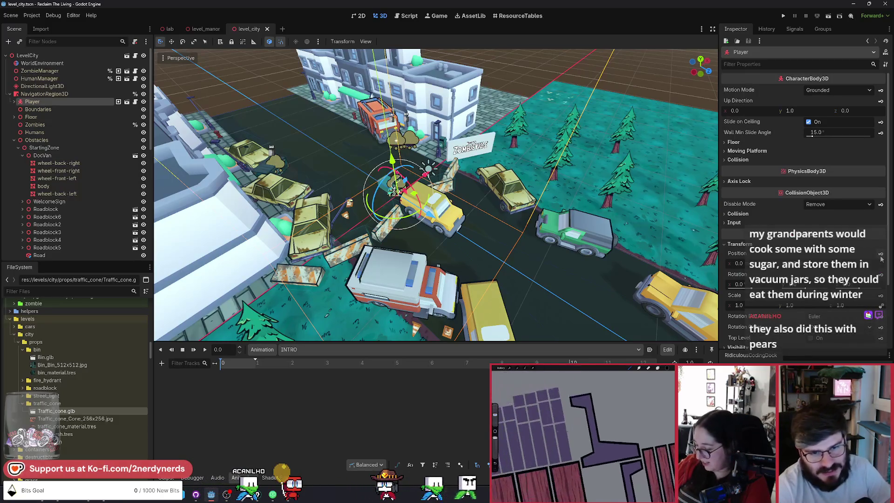
{"action": "left_click", "coordinate": [881, 254]}
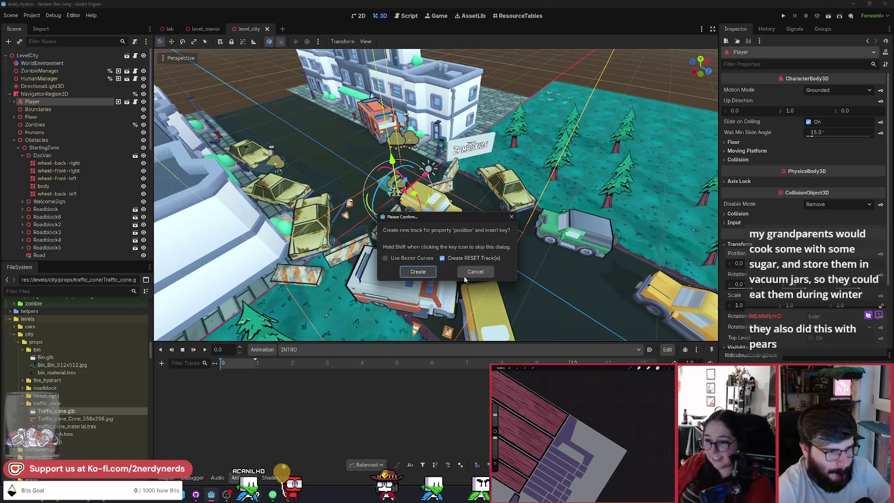
{"action": "left_click", "coordinate": [429, 274]}
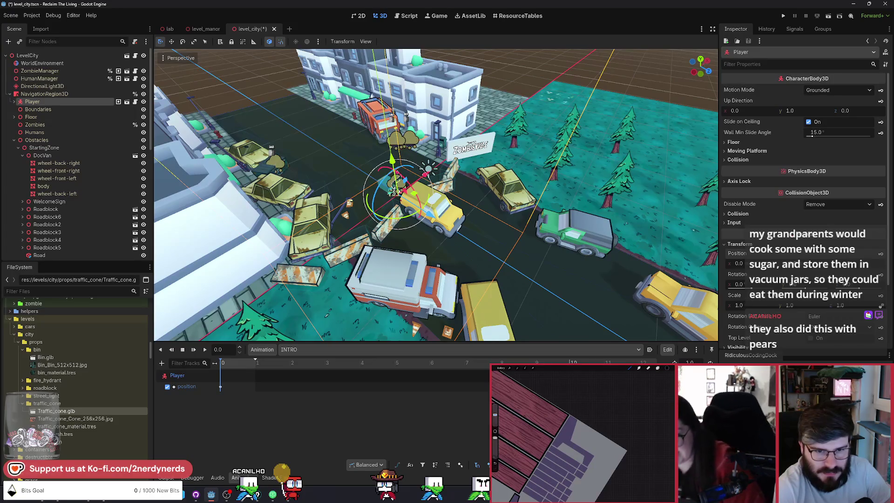
{"action": "scroll", "coordinate": [803, 210], "scroll_direction": "down", "scroll_amount": 3}
{"action": "left_click", "coordinate": [739, 279]}
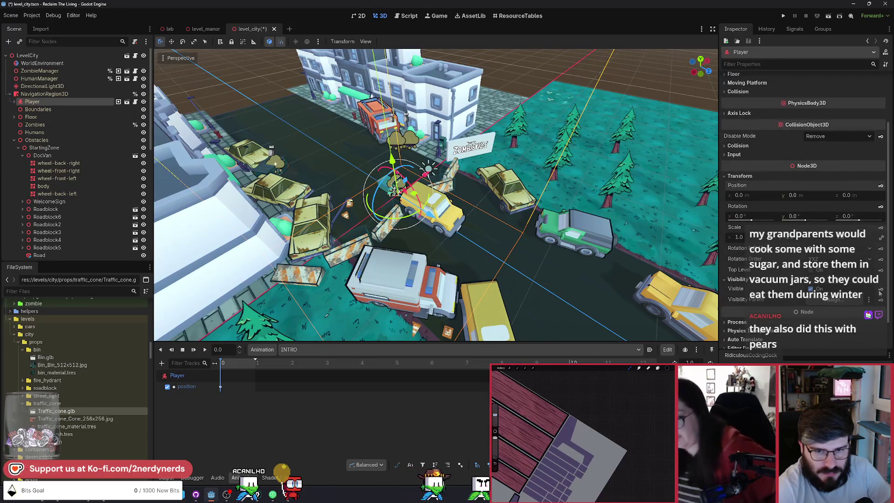
{"action": "left_click", "coordinate": [880, 290]}
{"action": "left_click", "coordinate": [418, 272]}
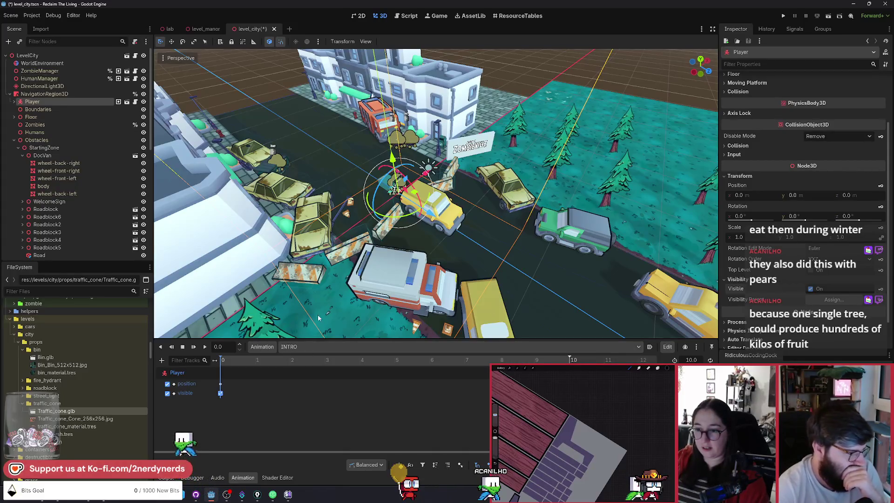
Step: Move the position key to about 5 s and shorten INTRO to 5 seconds
{"action": "left_click", "coordinate": [220, 383]}
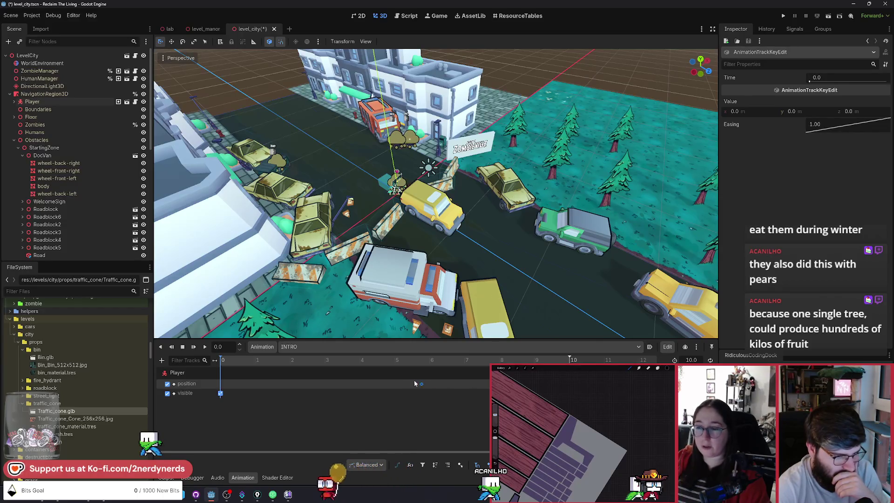
{"action": "left_click_drag", "start_coordinate": [415, 383], "coordinate": [393, 383]}
{"action": "left_click", "coordinate": [396, 361]}
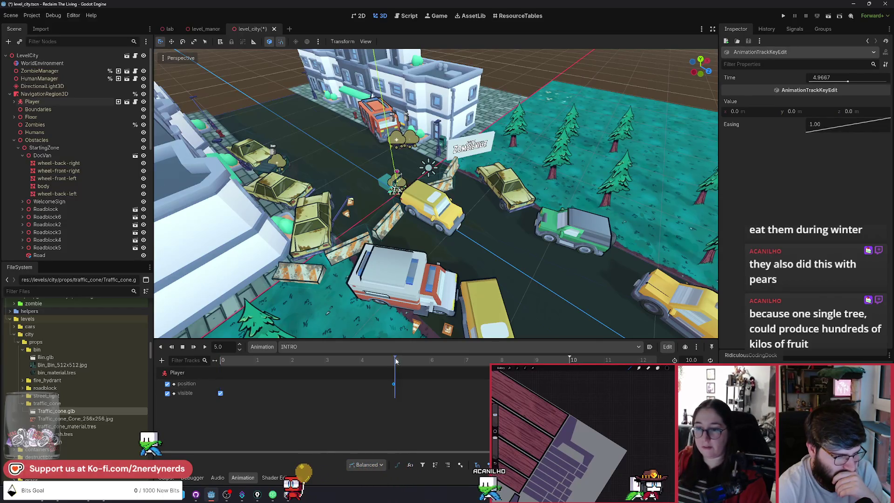
{"action": "left_click_drag", "start_coordinate": [569, 357], "coordinate": [400, 358]}
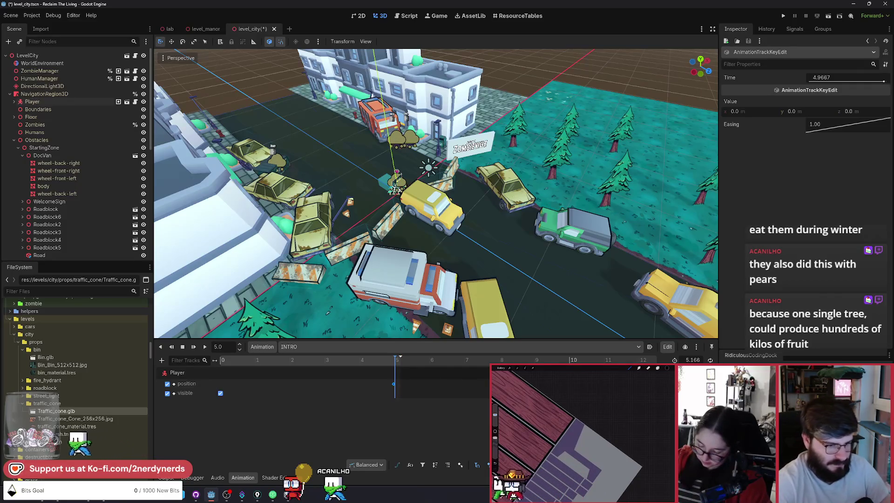
{"action": "scroll", "coordinate": [371, 384], "scroll_direction": "up", "scroll_amount": 3, "text": "ctrl"}
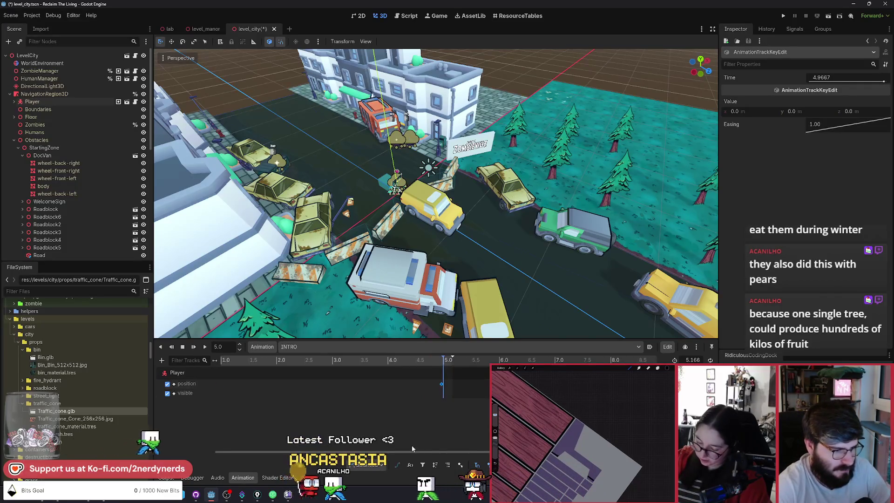
{"action": "scroll", "coordinate": [411, 448], "scroll_direction": "left", "scroll_amount": 2}
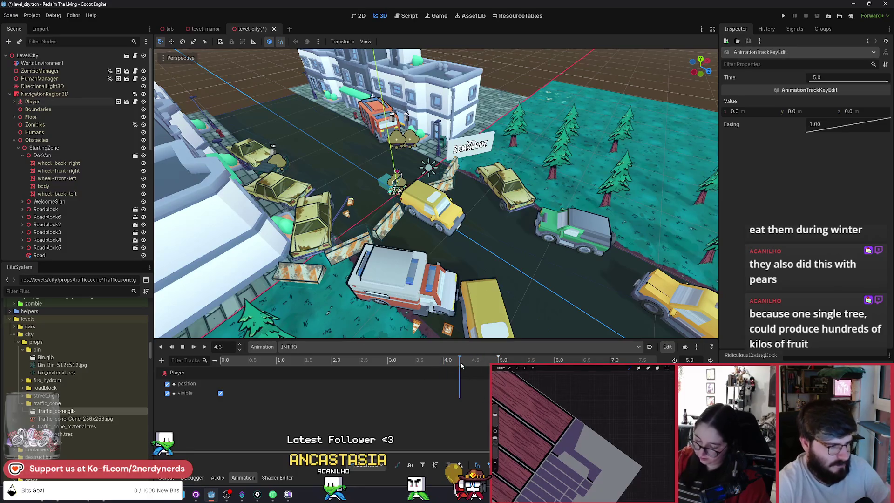
Step: Move the Player down the road at the start, put the Visible key at 5 s, and add a hidden key at 0
{"action": "left_click", "coordinate": [223, 363]}
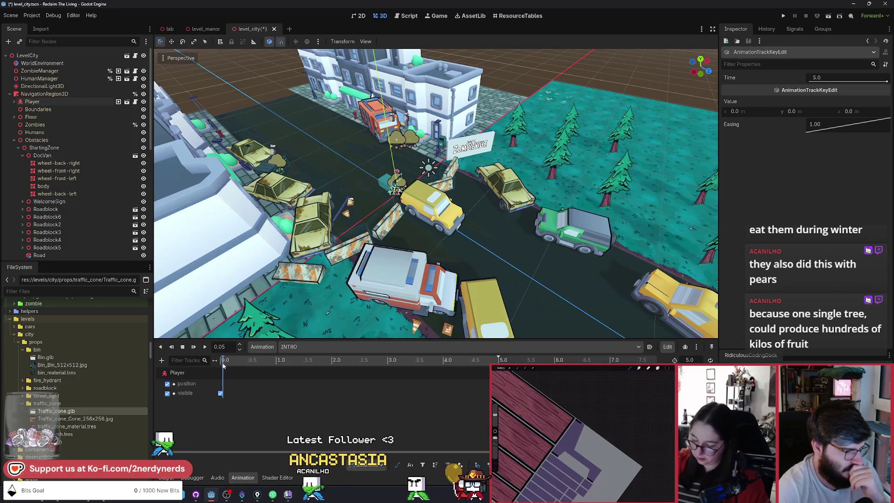
{"action": "left_click", "coordinate": [177, 374]}
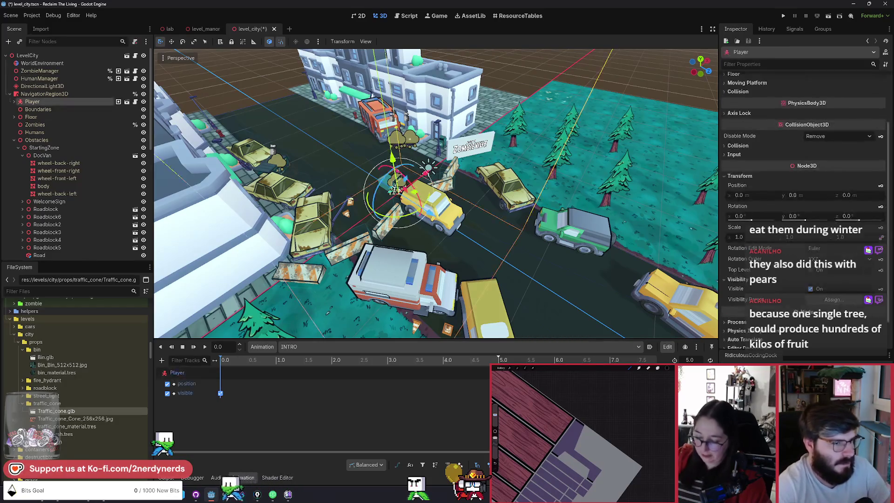
{"action": "left_click_drag", "start_coordinate": [435, 221], "coordinate": [573, 279]}
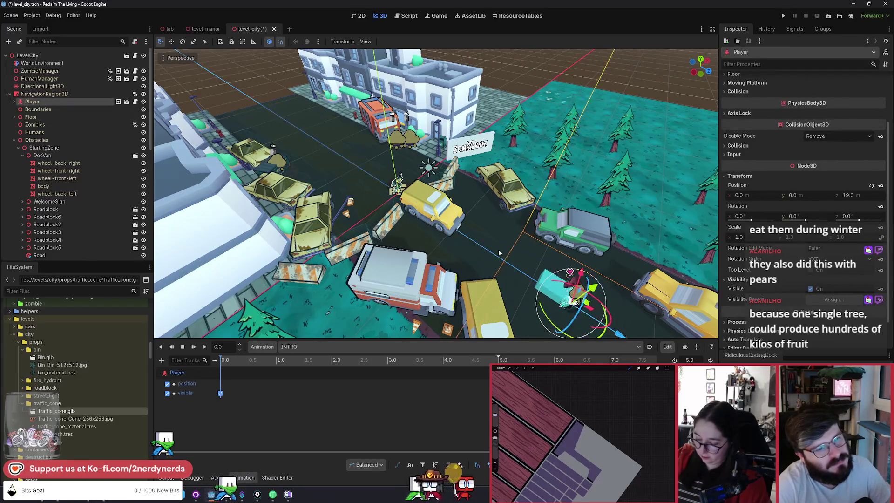
{"action": "scroll", "coordinate": [522, 256], "scroll_direction": "up", "scroll_amount": 1}
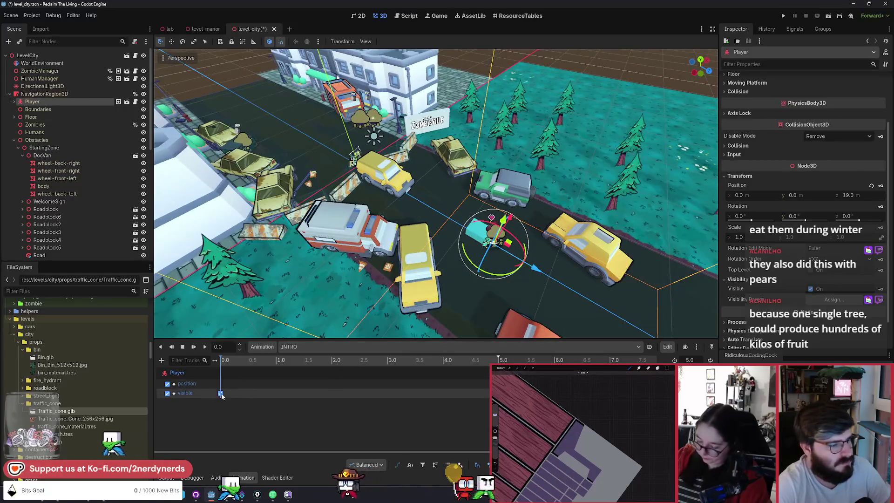
{"action": "left_click_drag", "start_coordinate": [221, 396], "coordinate": [503, 393]}
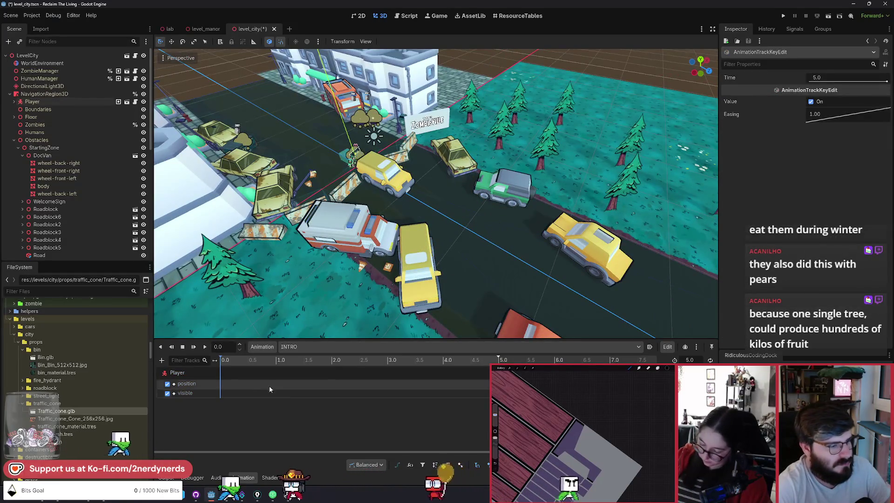
{"action": "right_click", "coordinate": [221, 394]}
{"action": "left_click", "coordinate": [260, 395]}
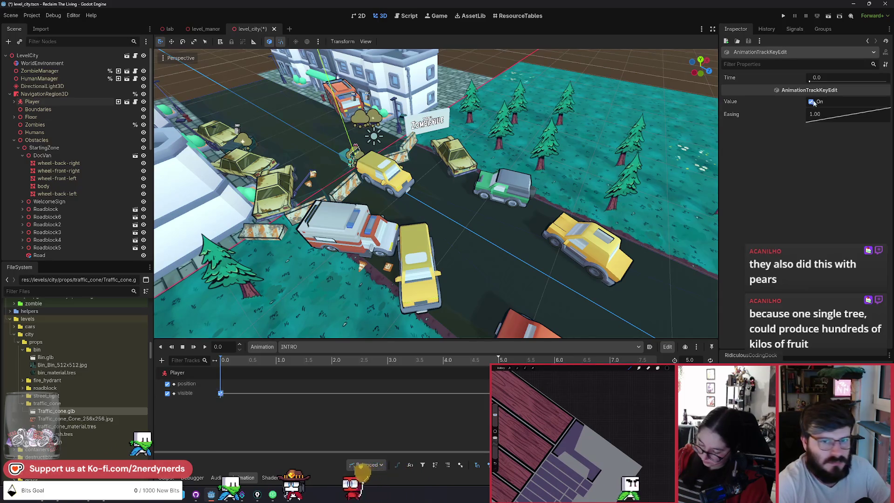
Step: Set the Player's start position to z 22, preview its slide in, save, and run the scene
{"action": "left_click", "coordinate": [188, 372]}
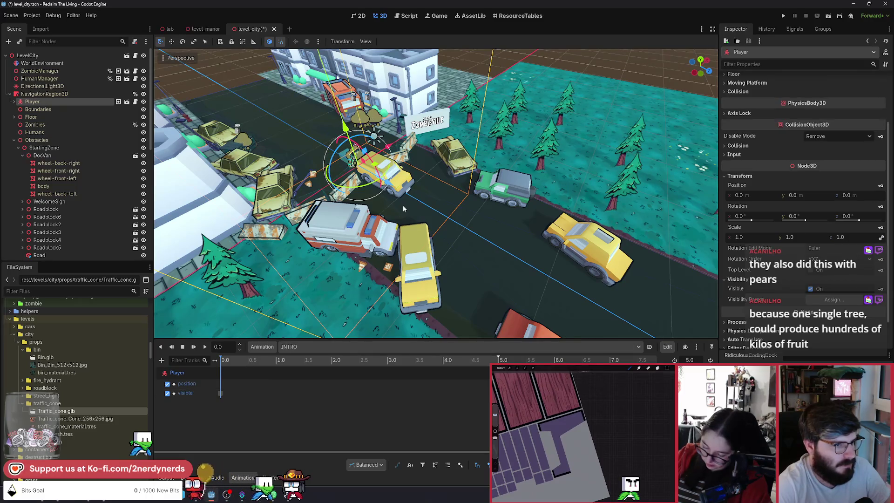
{"action": "left_click_drag", "start_coordinate": [403, 206], "coordinate": [585, 306]}
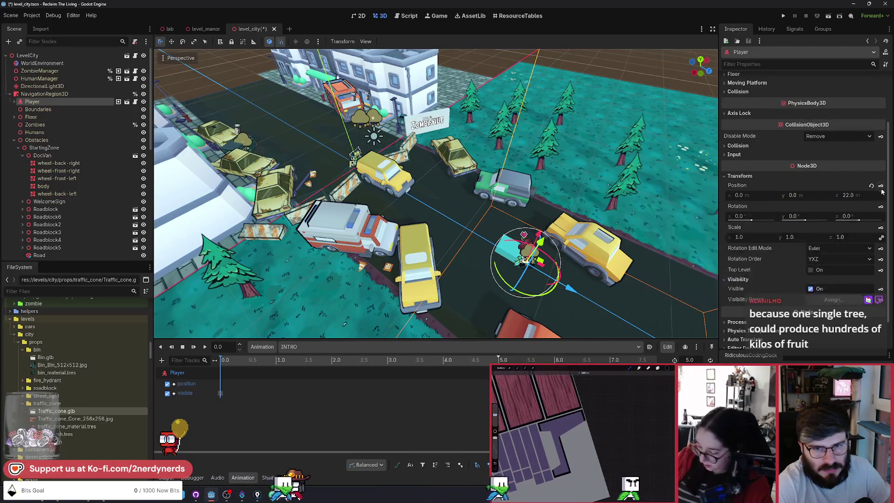
{"action": "left_click", "coordinate": [265, 365]}
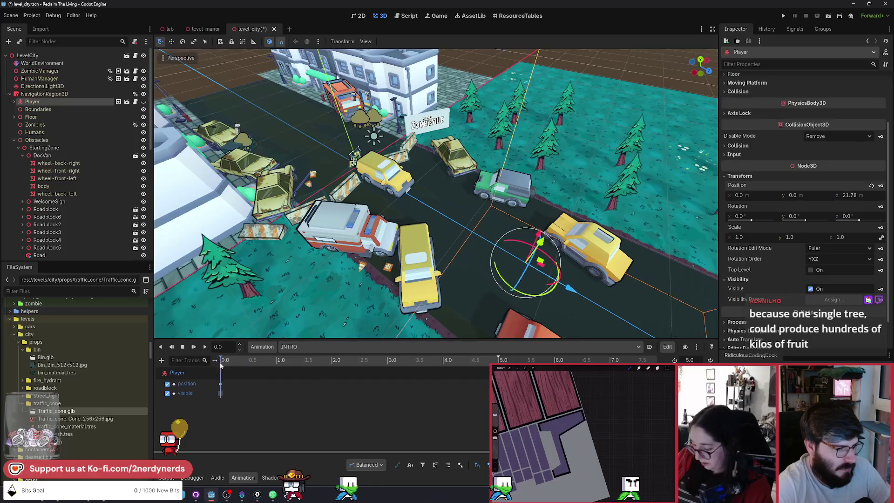
{"action": "mouse_move", "coordinate": [271, 367]}
{"action": "left_mouse_down"}
{"action": "mouse_move", "coordinate": [442, 368]}
{"action": "mouse_move", "coordinate": [246, 368]}
{"action": "mouse_move", "coordinate": [412, 368]}
{"action": "mouse_move", "coordinate": [221, 389]}
{"action": "left_mouse_up"}
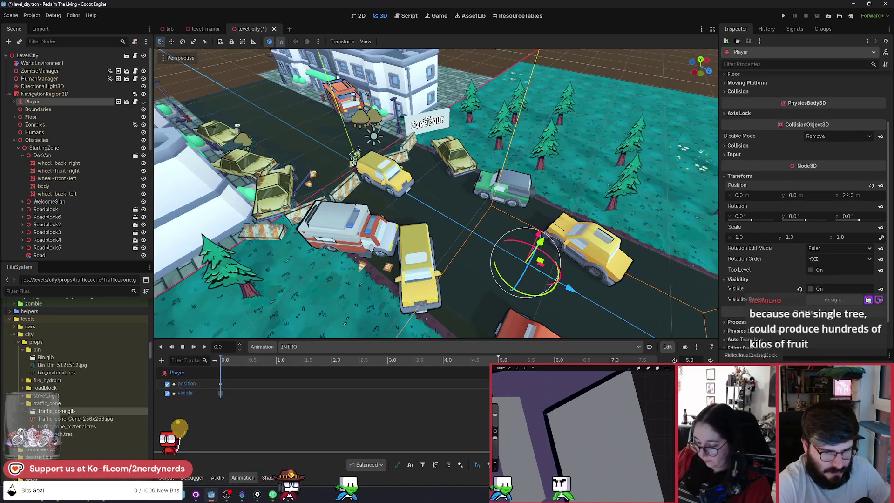
{"action": "key", "text": "ctrl+s"}
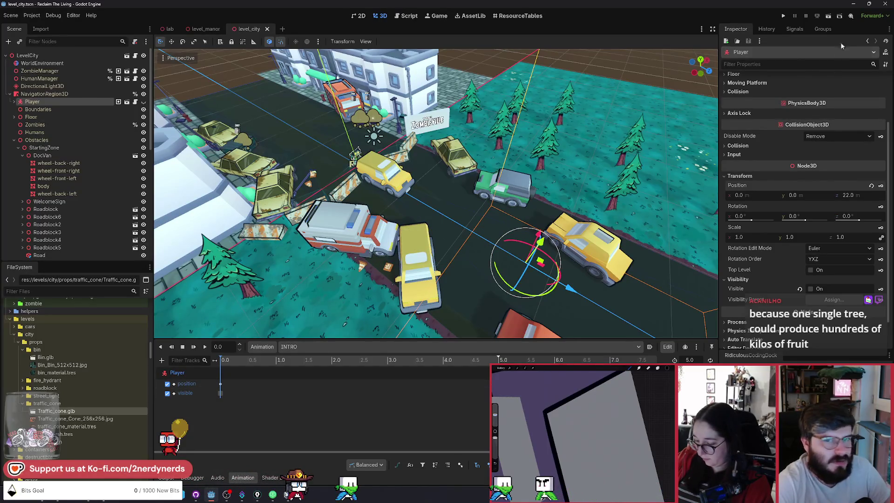
{"action": "left_click", "coordinate": [828, 16]}
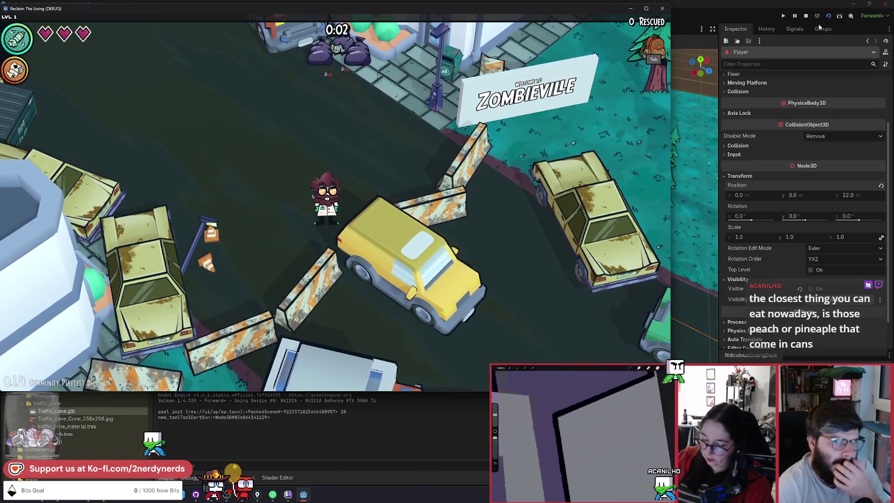
{"action": "left_click", "coordinate": [806, 15]}
{"action": "scroll", "coordinate": [88, 217], "scroll_direction": "down", "scroll_amount": 10}
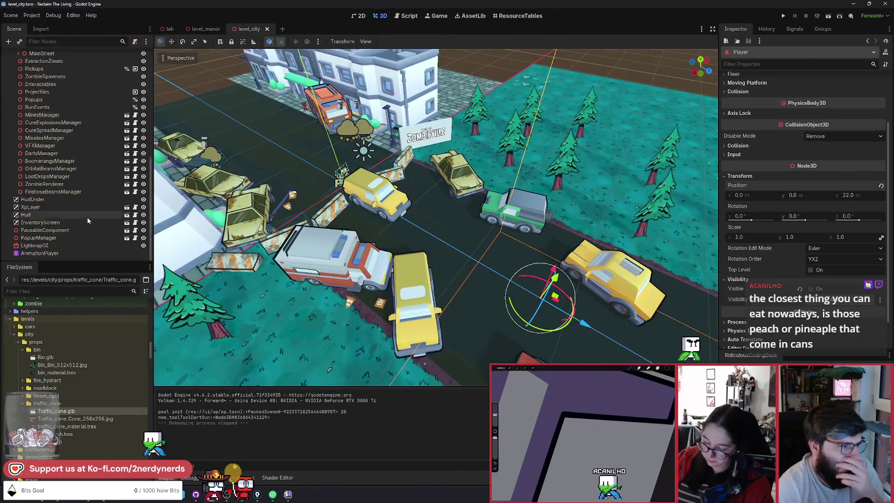
Step: Show the AnimationPlayer's tracks, view level.gd, and switch to the 2D workspace
{"action": "left_click", "coordinate": [53, 255]}
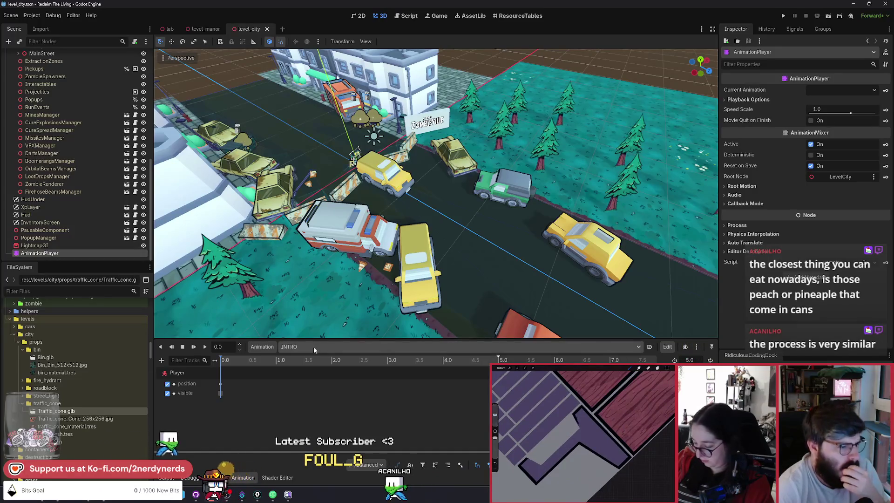
{"action": "scroll", "coordinate": [55, 172], "scroll_direction": "up", "scroll_amount": 10}
{"action": "left_click", "coordinate": [135, 56]}
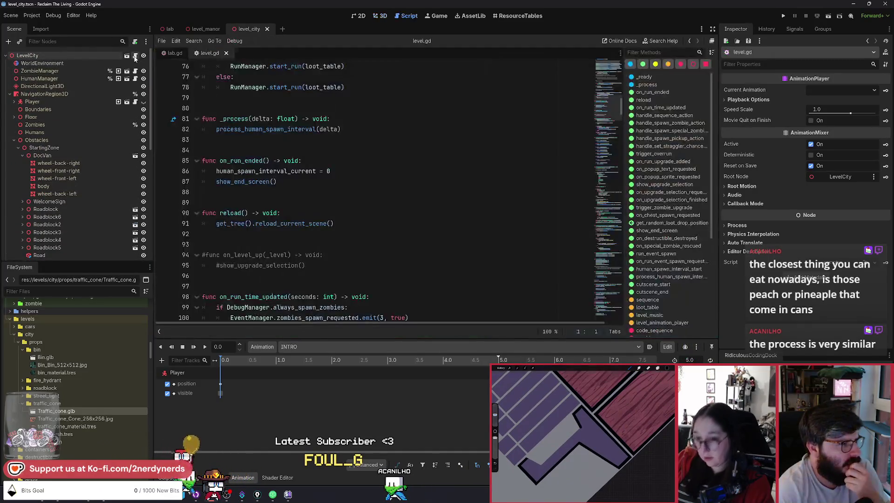
{"action": "scroll", "coordinate": [616, 91], "scroll_direction": "up", "scroll_amount": 12}
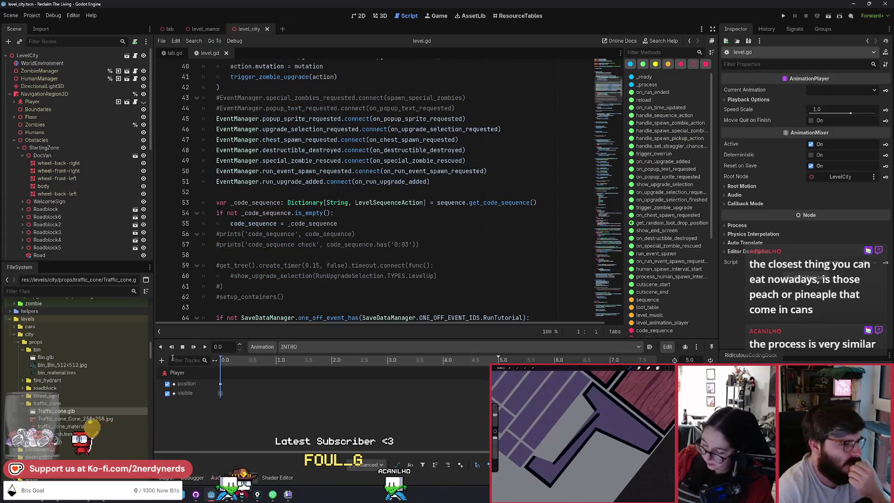
{"action": "left_click", "coordinate": [358, 18]}
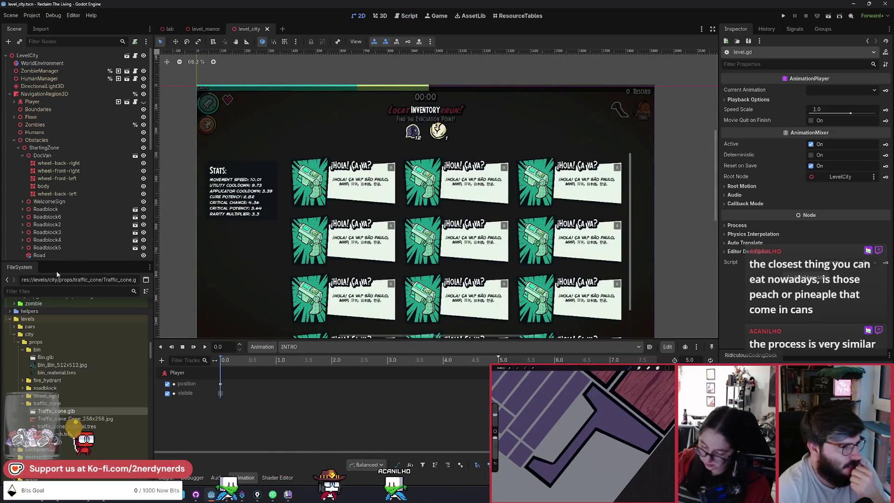
{"action": "scroll", "coordinate": [98, 254], "scroll_direction": "down", "scroll_amount": 10}
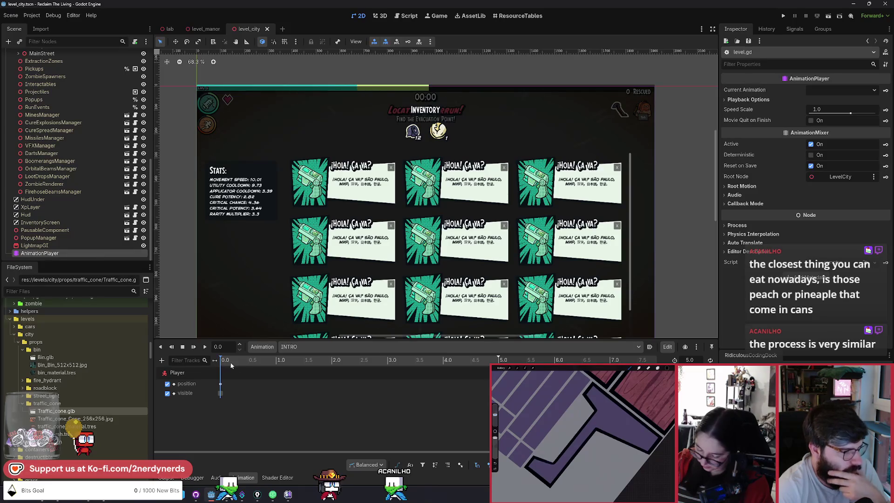
{"action": "left_click", "coordinate": [162, 360]}
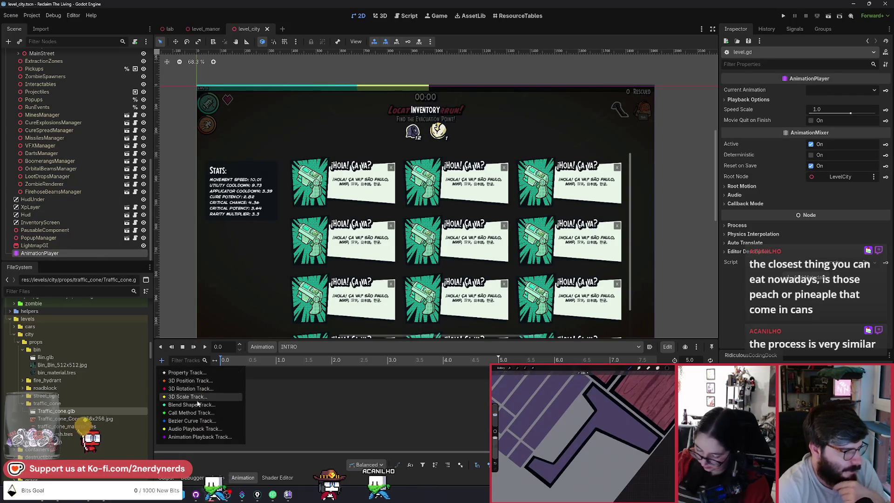
Step: Add a Player call-method track with a control_override_add() key at time 0
{"action": "left_click", "coordinate": [200, 413]}
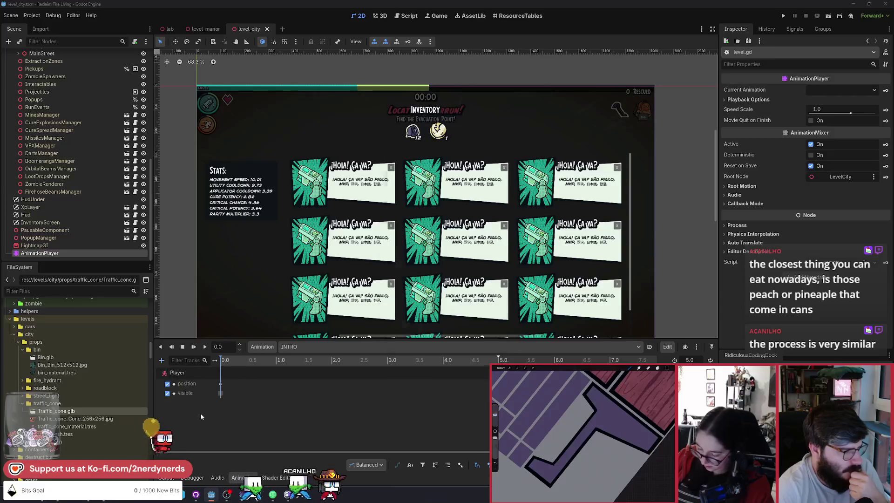
{"action": "left_click", "coordinate": [426, 197]}
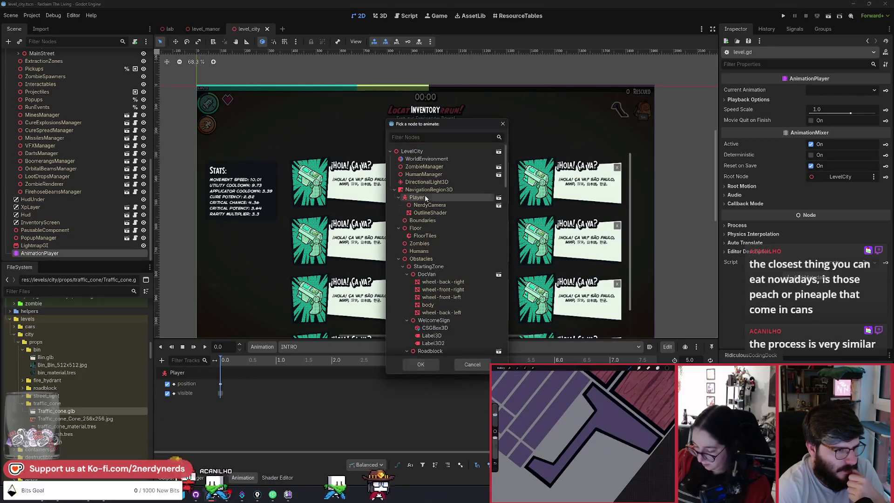
{"action": "left_click", "coordinate": [421, 369]}
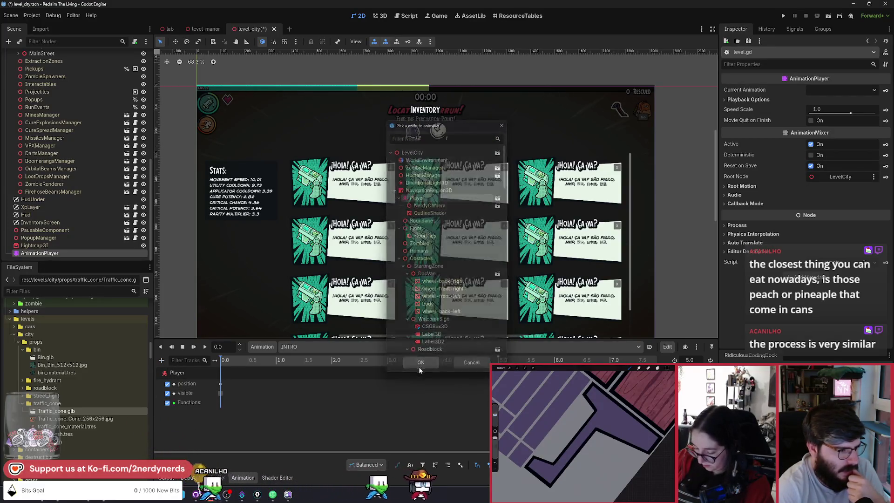
{"action": "right_click", "coordinate": [221, 403]}
{"action": "left_click", "coordinate": [239, 412]}
{"action": "scroll", "coordinate": [249, 325], "scroll_direction": "down", "scroll_amount": 5}
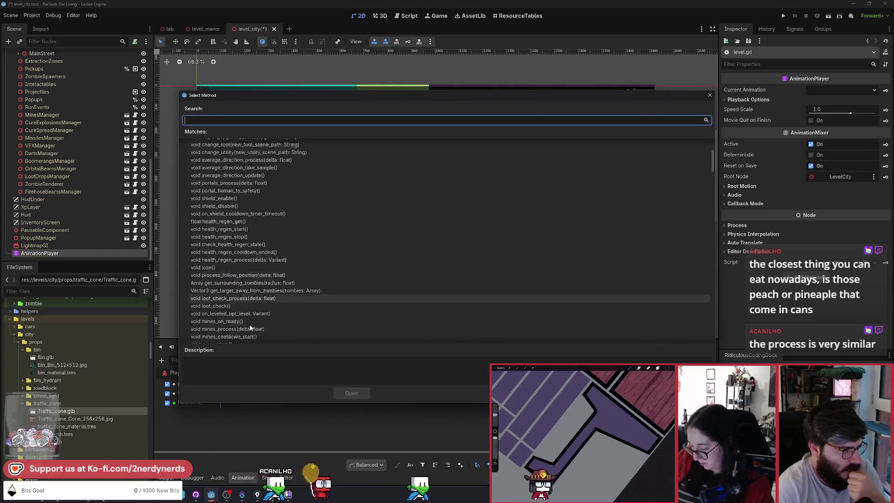
{"action": "scroll", "coordinate": [250, 325], "scroll_direction": "down", "scroll_amount": 5}
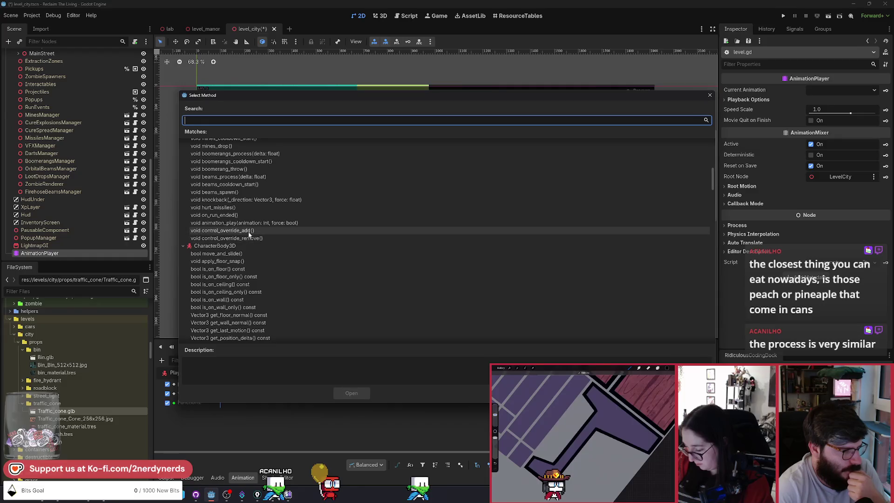
{"action": "left_click", "coordinate": [233, 230]}
{"action": "left_click", "coordinate": [352, 393]}
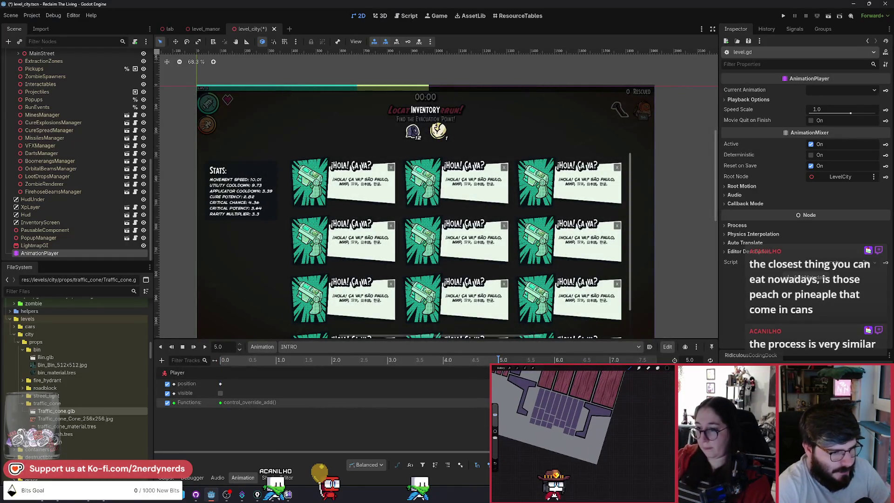
Step: Add a later key on the Player method track calling control_override_remove()
{"action": "right_click", "coordinate": [450, 402]}
{"action": "left_click", "coordinate": [451, 384]}
{"action": "left_click", "coordinate": [239, 238]}
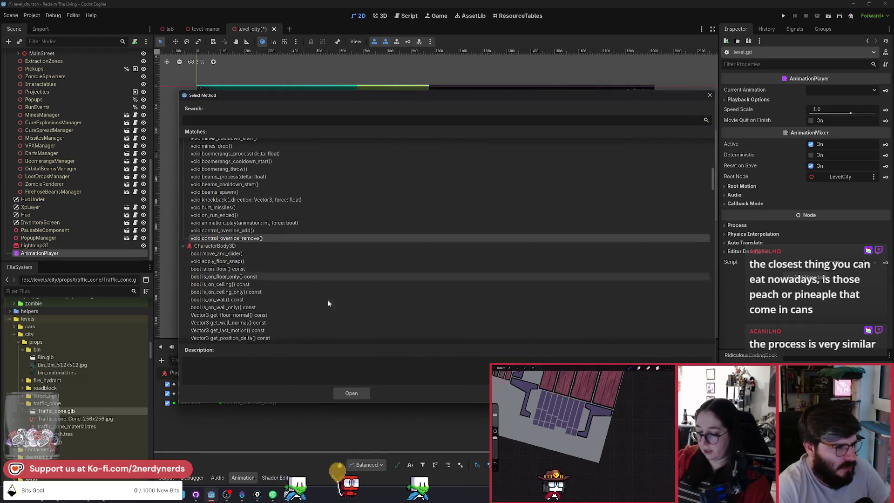
{"action": "left_click", "coordinate": [359, 393]}
{"action": "left_click", "coordinate": [162, 361]}
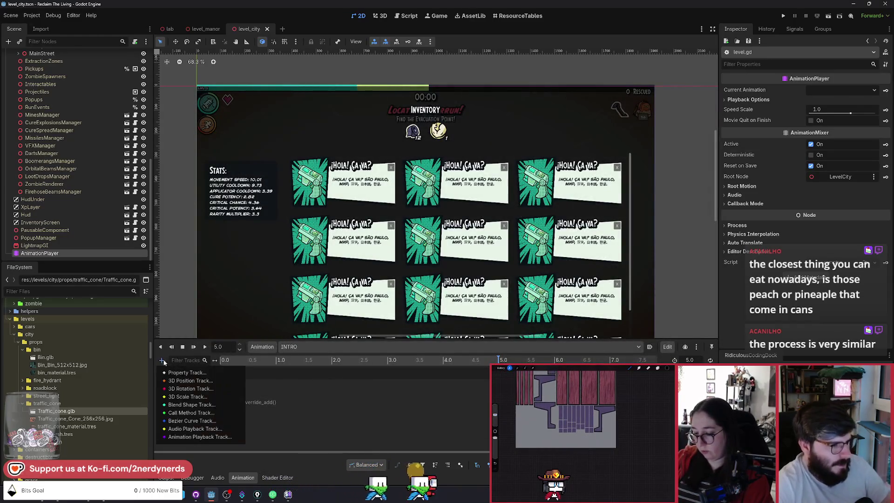
Step: Add a LevelCity call-method track with a cutscene_start key at 0.0 s
{"action": "left_click", "coordinate": [203, 416]}
{"action": "left_click", "coordinate": [411, 150]}
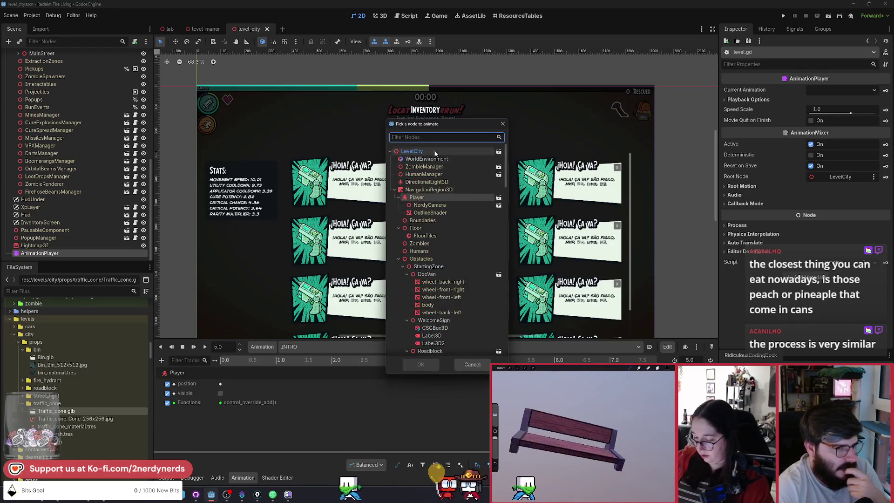
{"action": "left_click", "coordinate": [420, 365]}
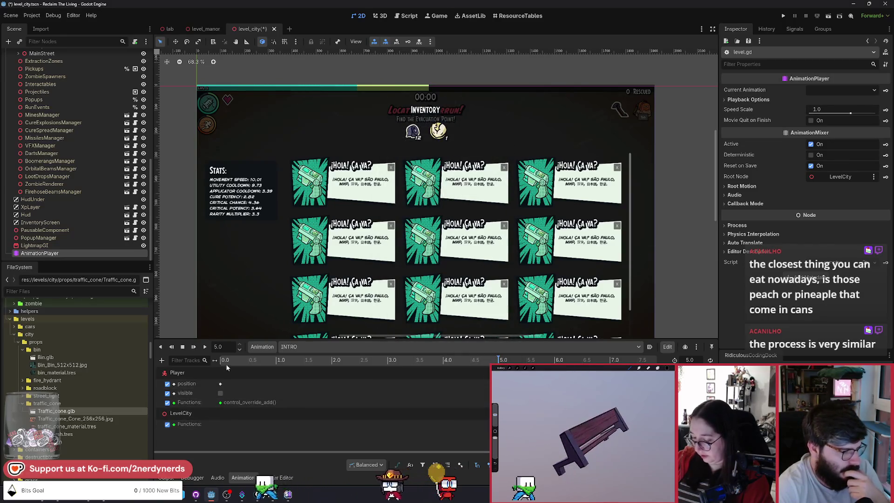
{"action": "left_click", "coordinate": [226, 362]}
{"action": "right_click", "coordinate": [220, 423]}
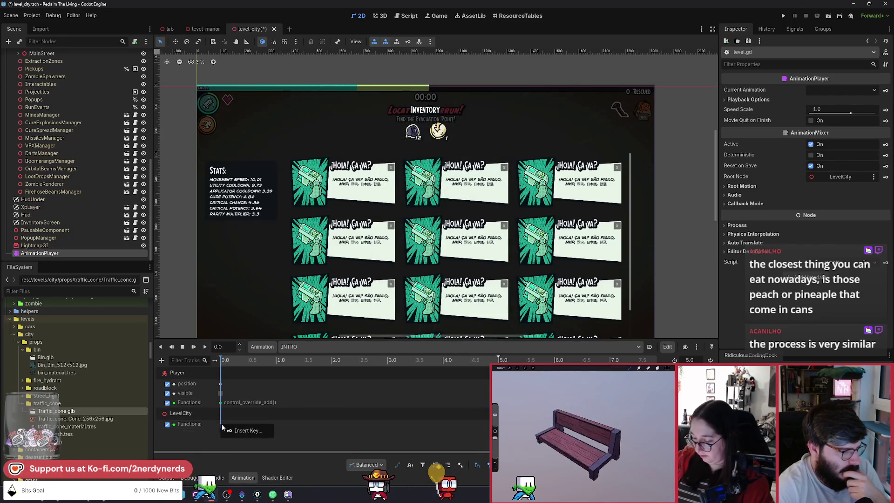
{"action": "left_click", "coordinate": [228, 430]}
{"action": "scroll", "coordinate": [267, 314], "scroll_direction": "up", "scroll_amount": 5}
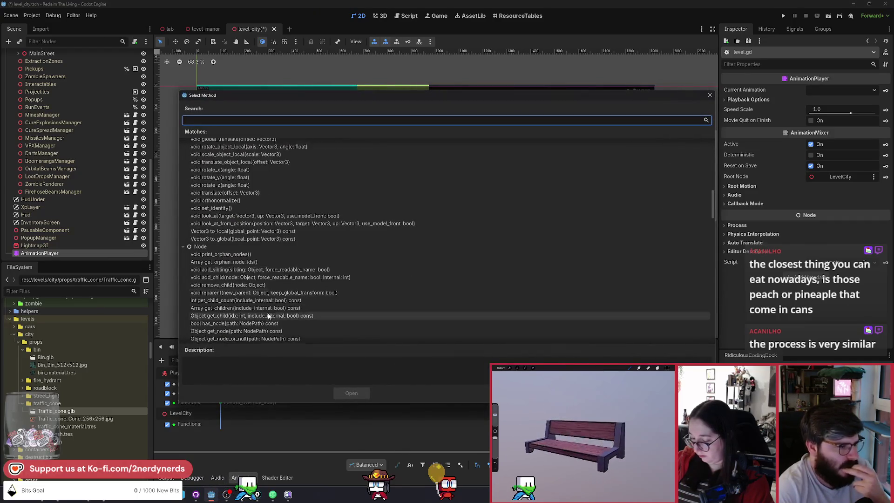
{"action": "scroll", "coordinate": [265, 255], "scroll_direction": "up", "scroll_amount": 6}
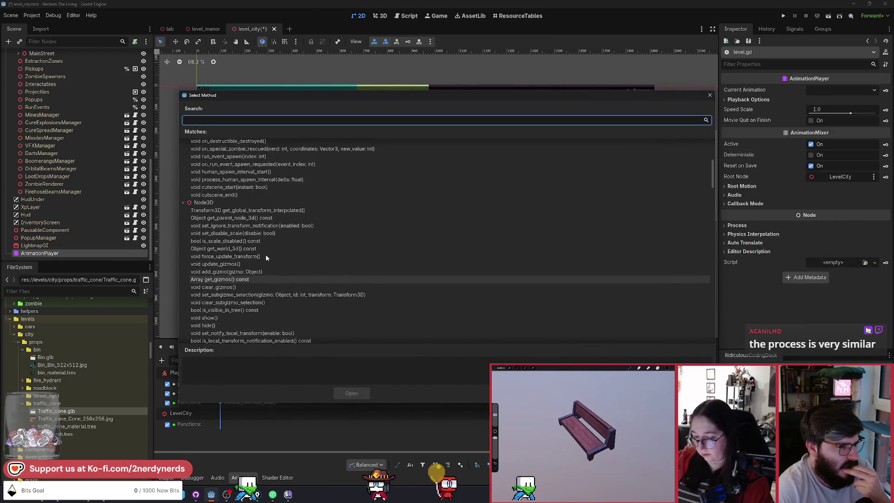
{"action": "left_click", "coordinate": [247, 187]}
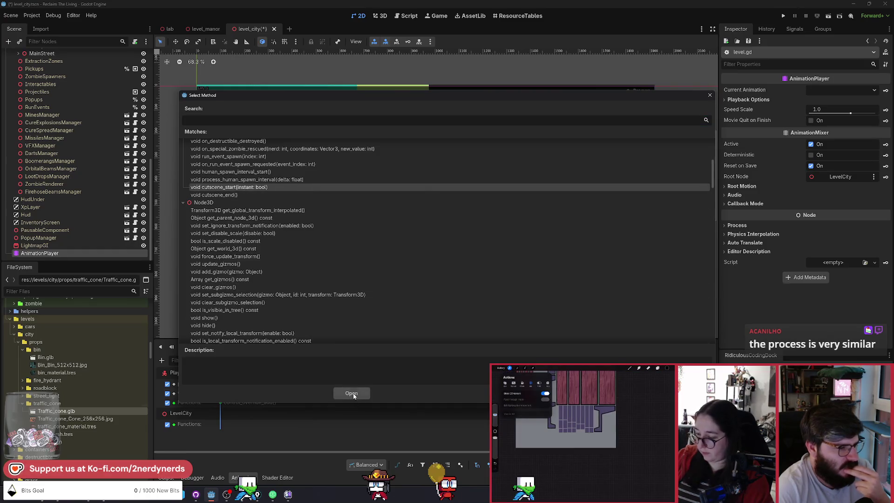
{"action": "left_click", "coordinate": [351, 393]}
Step: Set the cutscene_start key's instant argument to true and save
{"action": "left_click", "coordinate": [222, 424]}
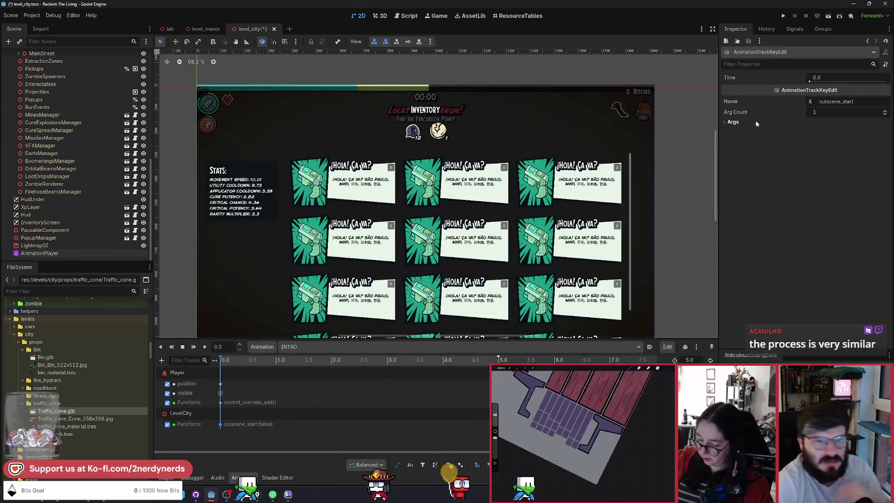
{"action": "left_click", "coordinate": [734, 122]}
{"action": "left_click", "coordinate": [814, 150]}
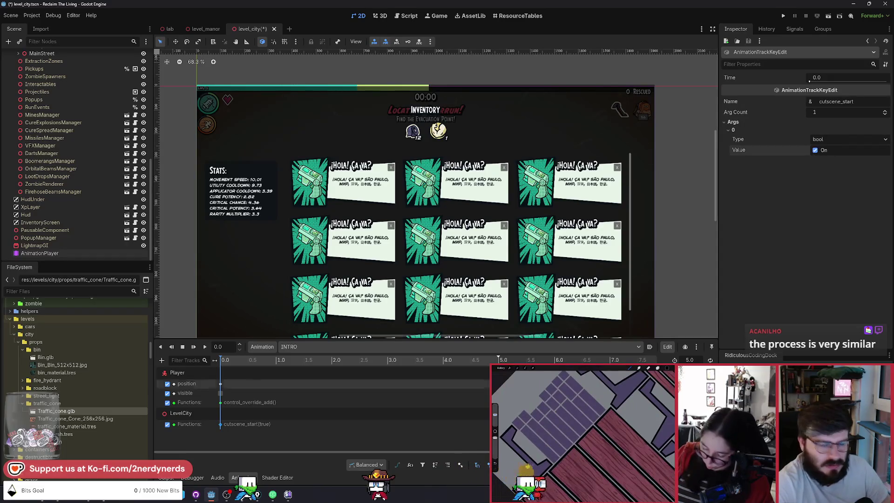
{"action": "key", "text": "ctrl+s"}
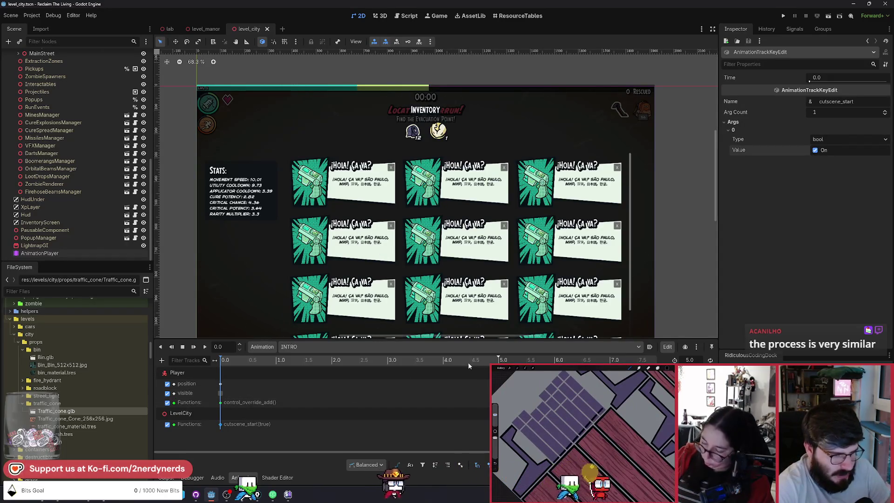
Step: Insert a cutscene_end call key at 4.5 s and run the scene
{"action": "left_click", "coordinate": [470, 361]}
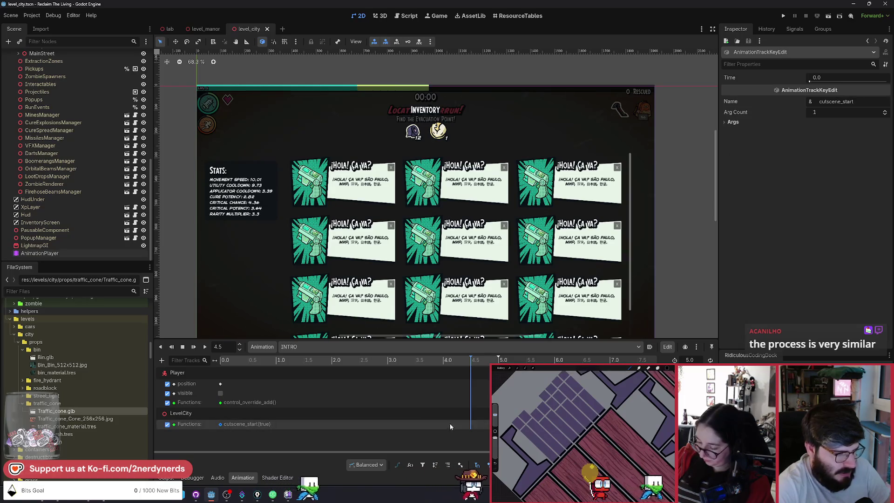
{"action": "double_click", "coordinate": [221, 424]}
{"action": "left_click", "coordinate": [243, 195]}
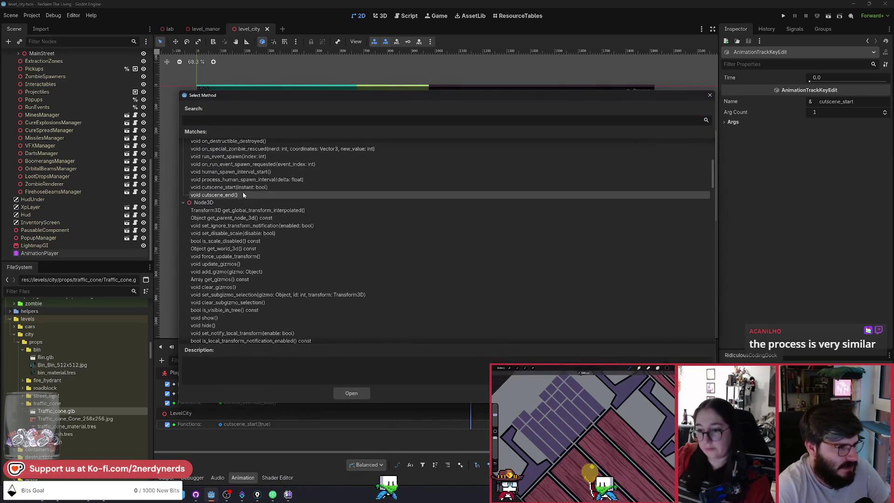
{"action": "left_click", "coordinate": [361, 393]}
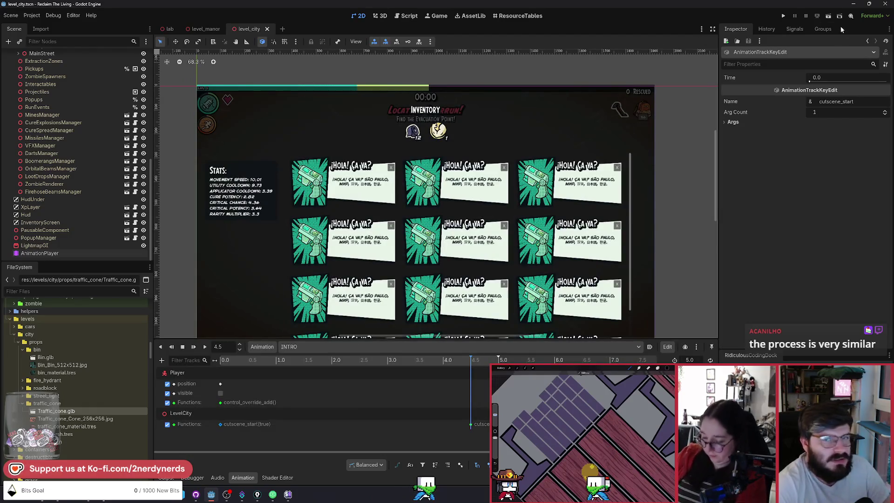
{"action": "left_click", "coordinate": [830, 16]}
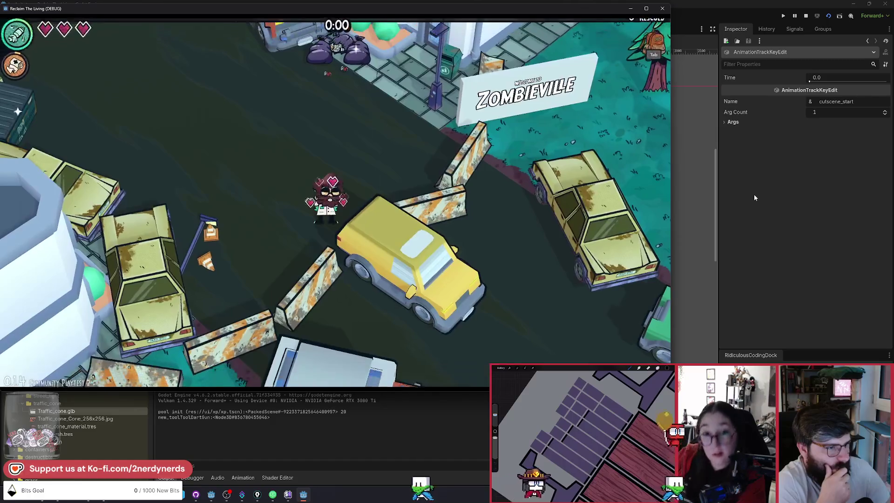
{"action": "left_click", "coordinate": [806, 17]}
{"action": "scroll", "coordinate": [422, 263], "scroll_direction": "up", "scroll_amount": 1}
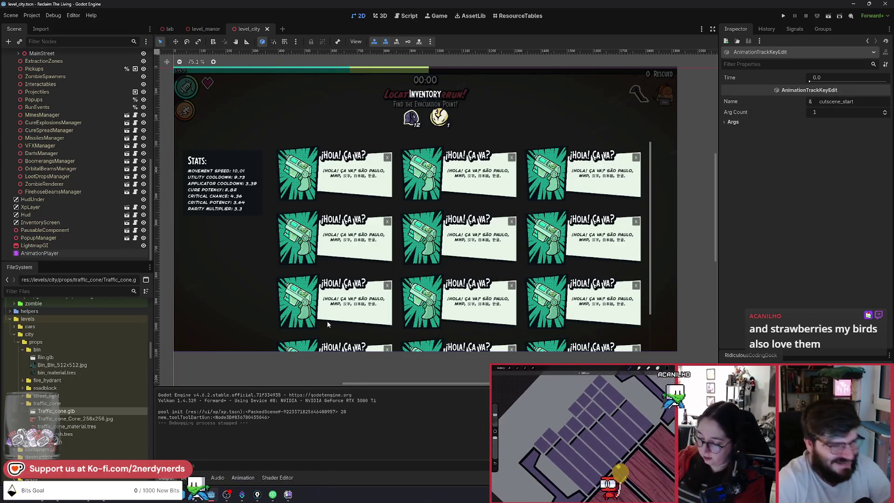
{"action": "left_click", "coordinate": [381, 17]}
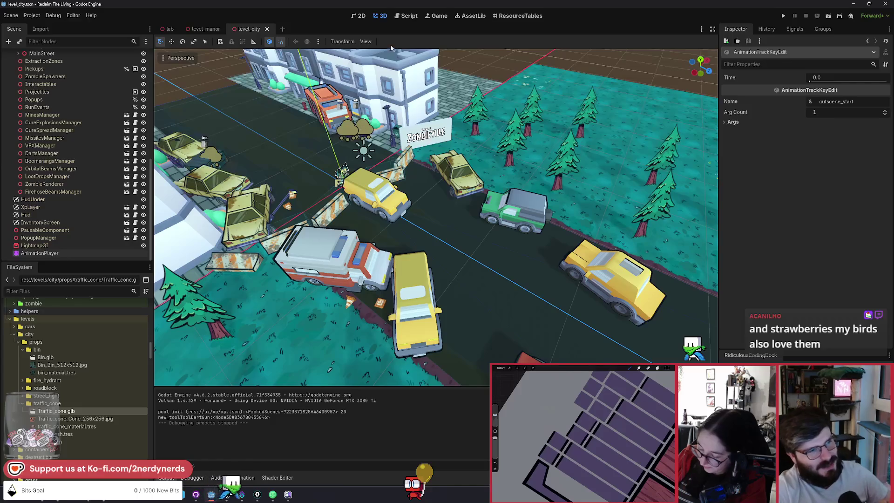
Step: Select the AnimationPlayer, rewind INTRO to 0.0 and play it through to 5.0 s
{"action": "left_click", "coordinate": [78, 252]}
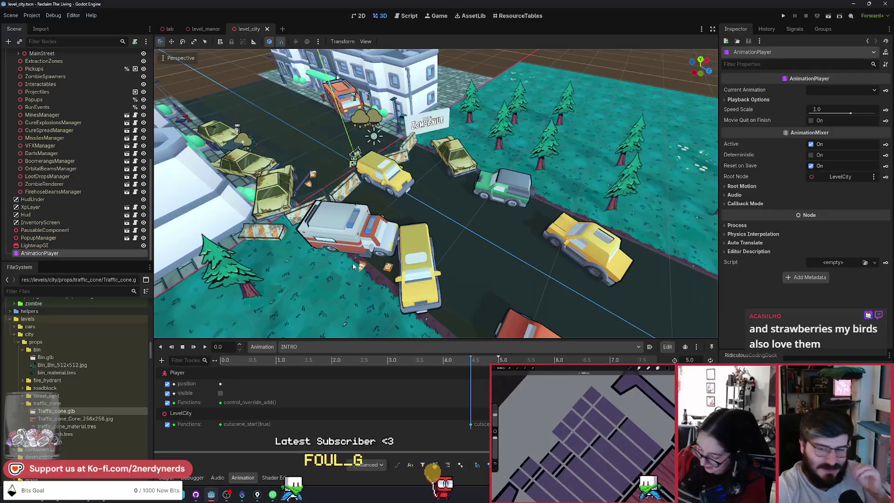
{"action": "left_click", "coordinate": [249, 367]}
{"action": "left_click", "coordinate": [224, 369]}
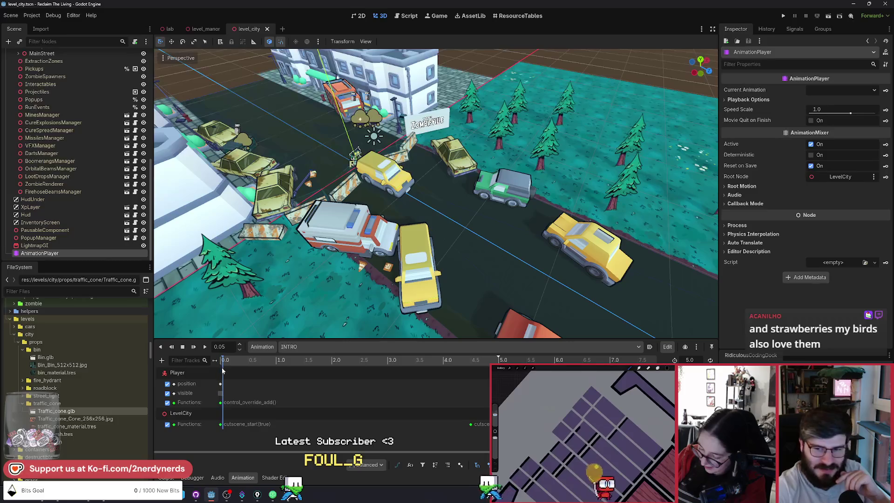
{"action": "left_click", "coordinate": [222, 370]}
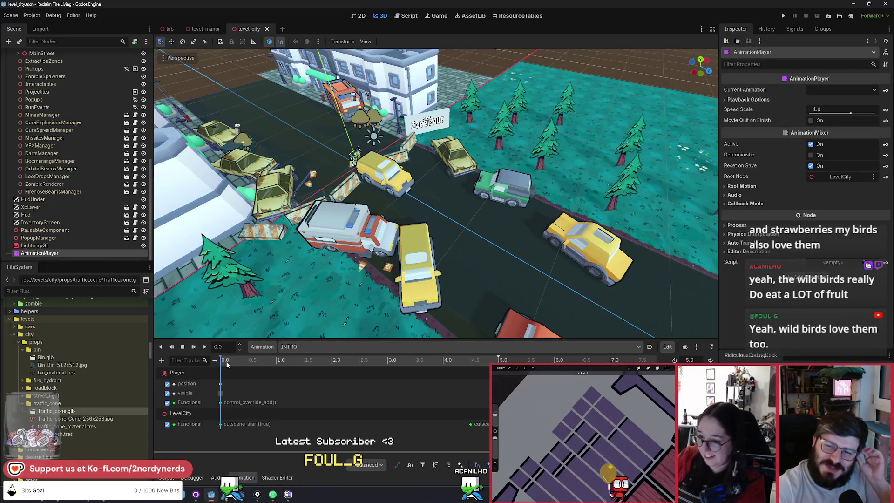
{"action": "left_click", "coordinate": [205, 347]}
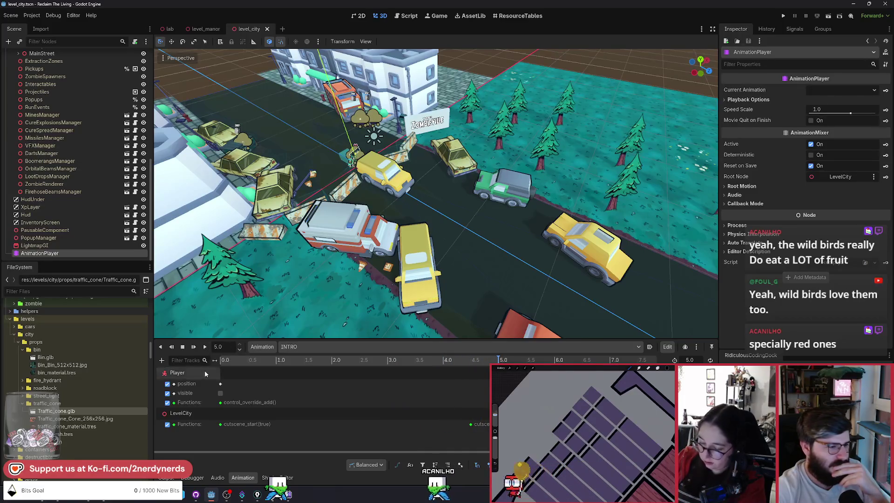
{"action": "scroll", "coordinate": [317, 228], "scroll_direction": "down", "scroll_amount": 1}
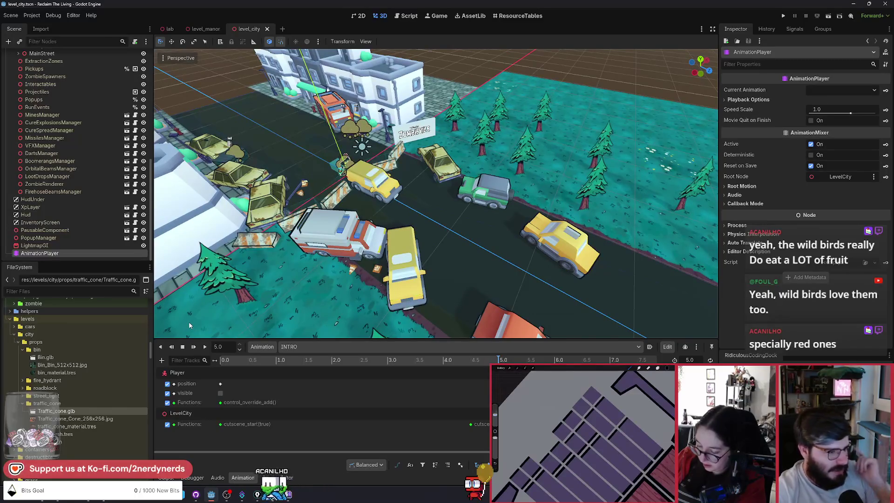
Step: Select DocVan and fly the camera up and back to look down on it, showing its transform
{"action": "scroll", "coordinate": [96, 237], "scroll_direction": "up", "scroll_amount": 5}
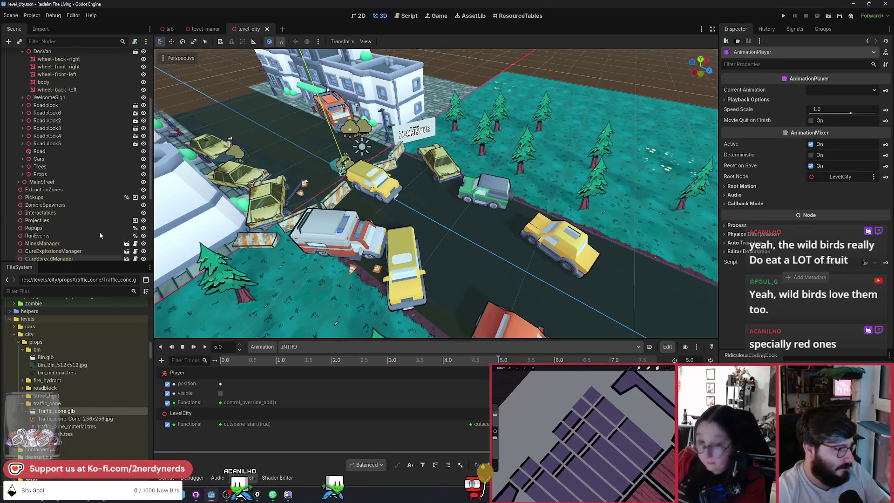
{"action": "scroll", "coordinate": [99, 231], "scroll_direction": "up", "scroll_amount": 3}
{"action": "left_click", "coordinate": [58, 129]}
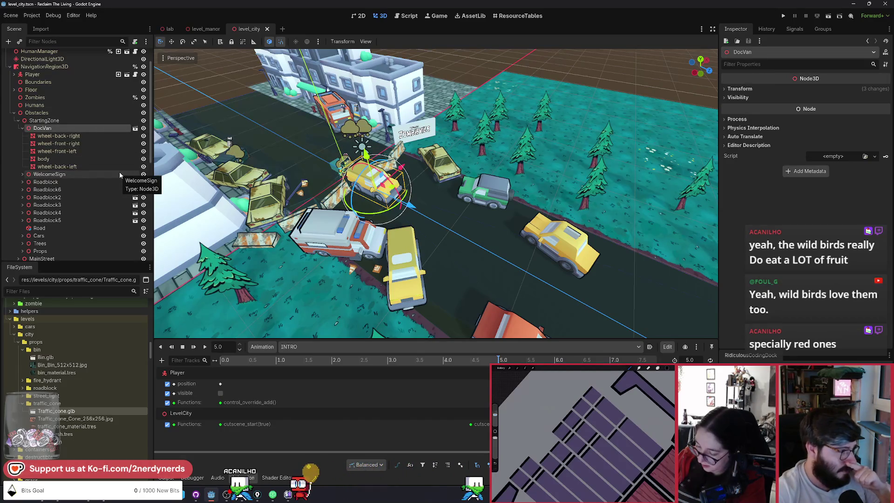
{"action": "key", "text": "w"}
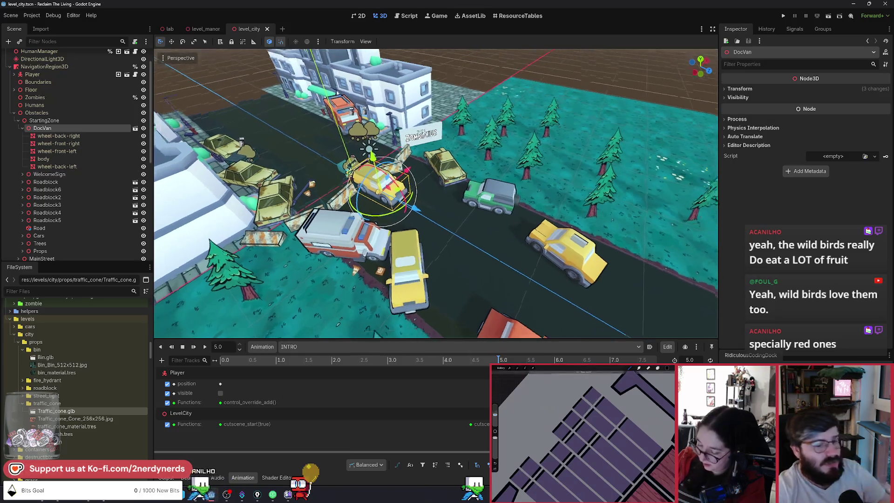
{"action": "key", "text": "w"}
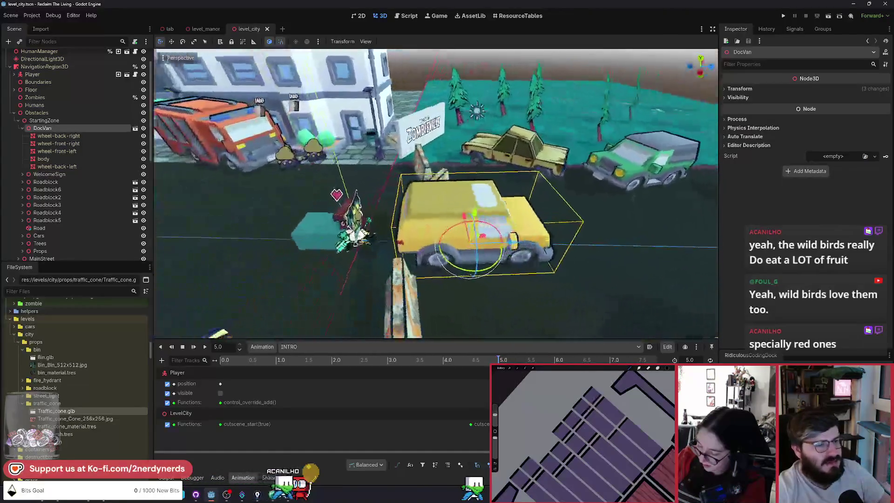
{"action": "key", "text": "w"}
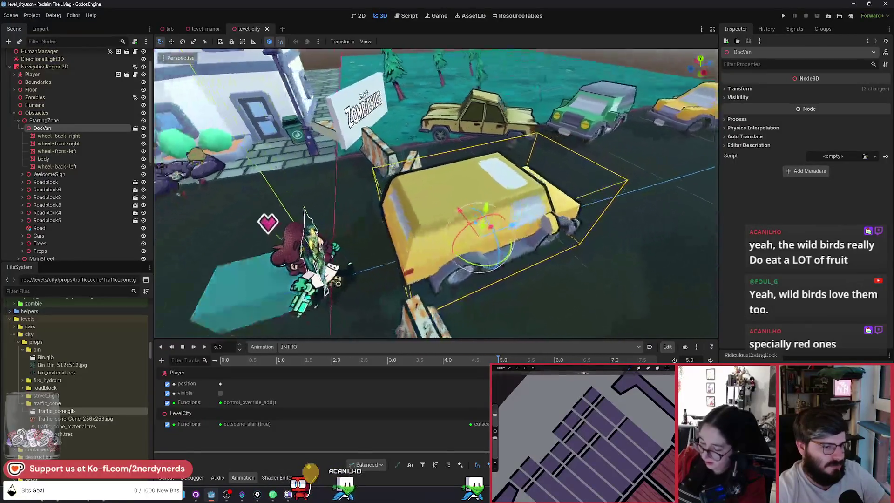
{"action": "key", "text": "w"}
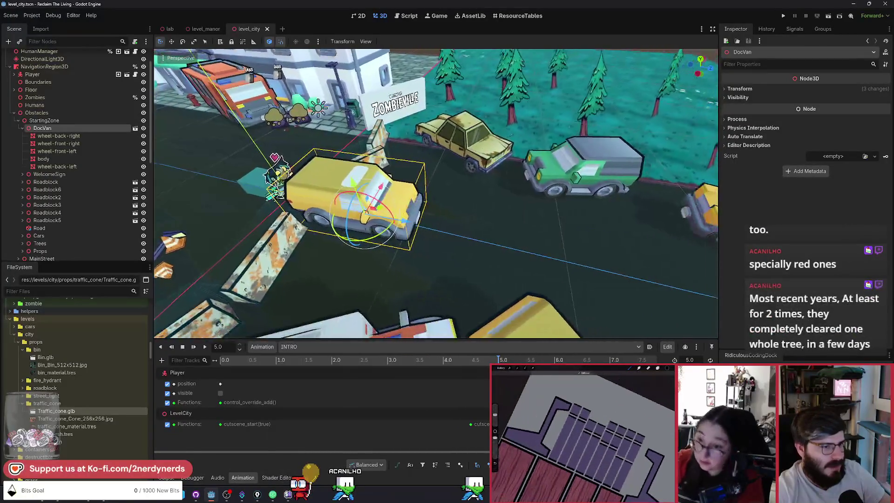
{"action": "key", "text": "w"}
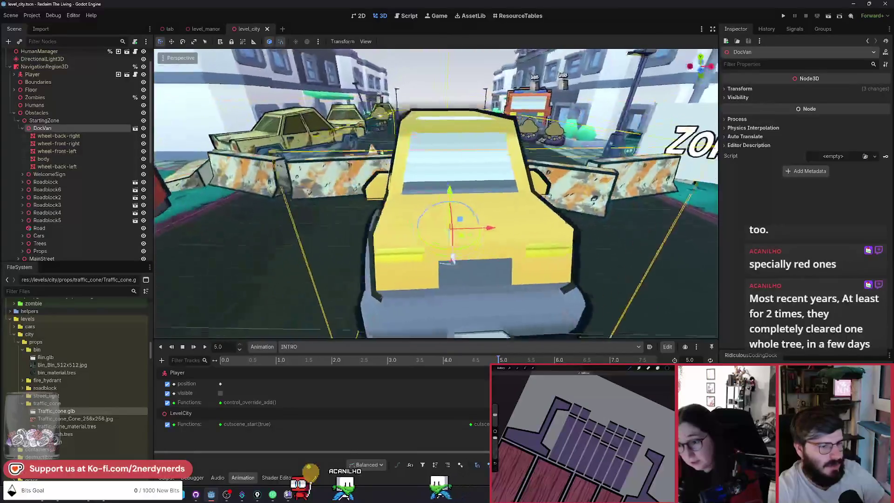
{"action": "key", "text": "s"}
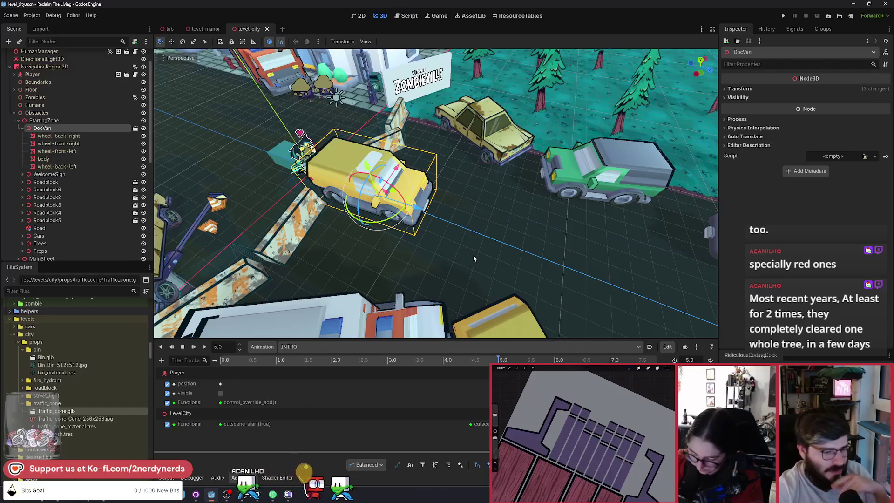
{"action": "left_click", "coordinate": [758, 91]}
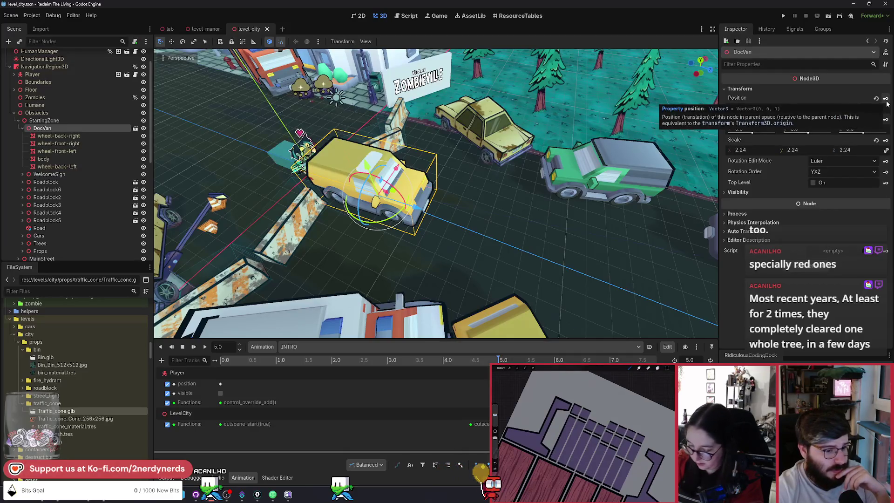
Step: Key DocVan's Position and Rotation into INTRO, creating both tracks
{"action": "left_click", "coordinate": [886, 99]}
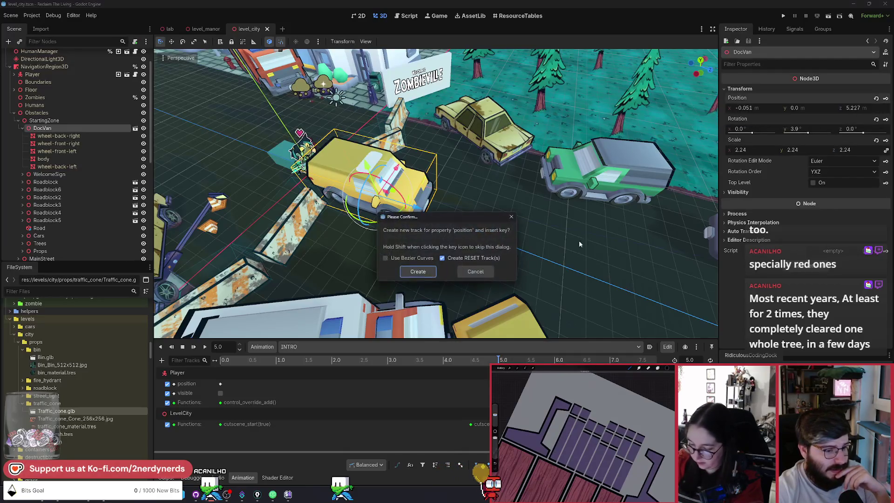
{"action": "left_click", "coordinate": [418, 272]}
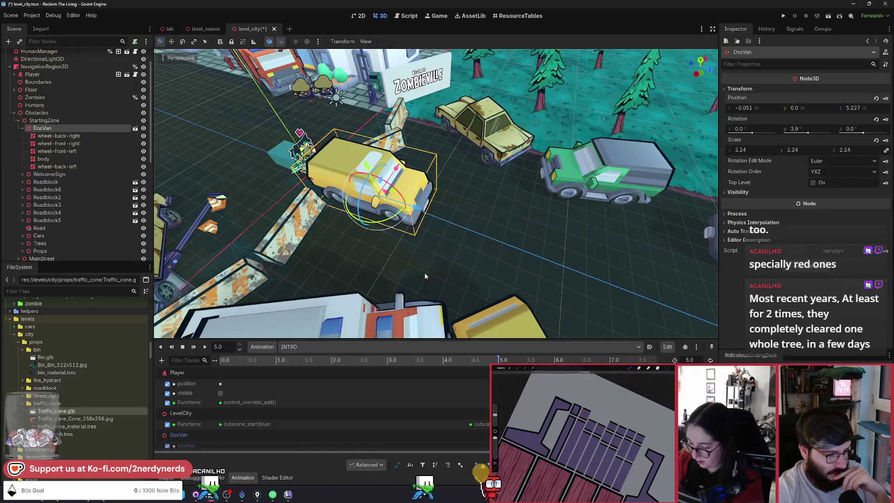
{"action": "left_click_drag", "start_coordinate": [388, 340], "coordinate": [396, 292]}
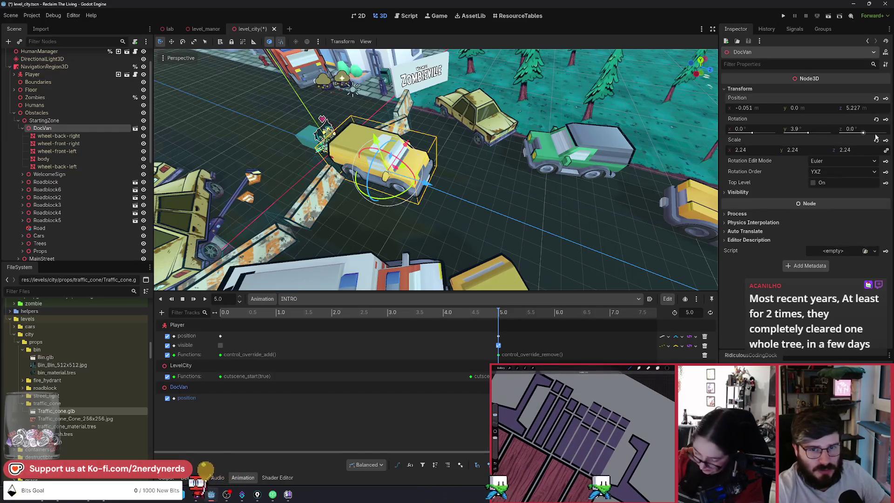
{"action": "left_click", "coordinate": [886, 122]}
{"action": "left_click", "coordinate": [413, 275]}
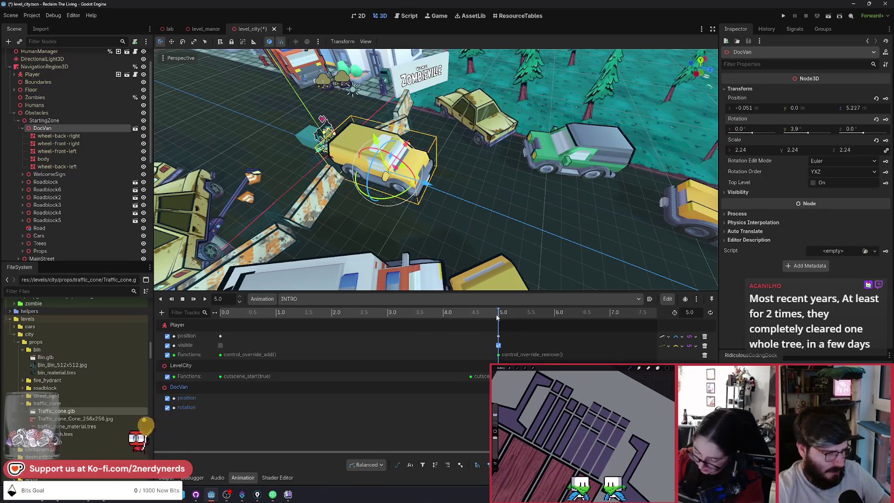
Step: Play INTRO from the start to the end, then return the playhead to 0.0
{"action": "left_click_drag", "start_coordinate": [497, 316], "coordinate": [215, 313]}
{"action": "key", "text": "d"}
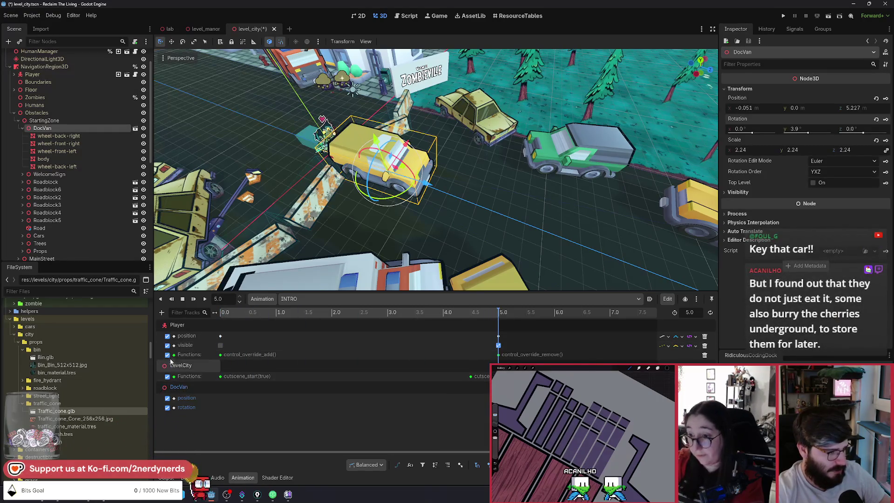
{"action": "left_click", "coordinate": [210, 314]}
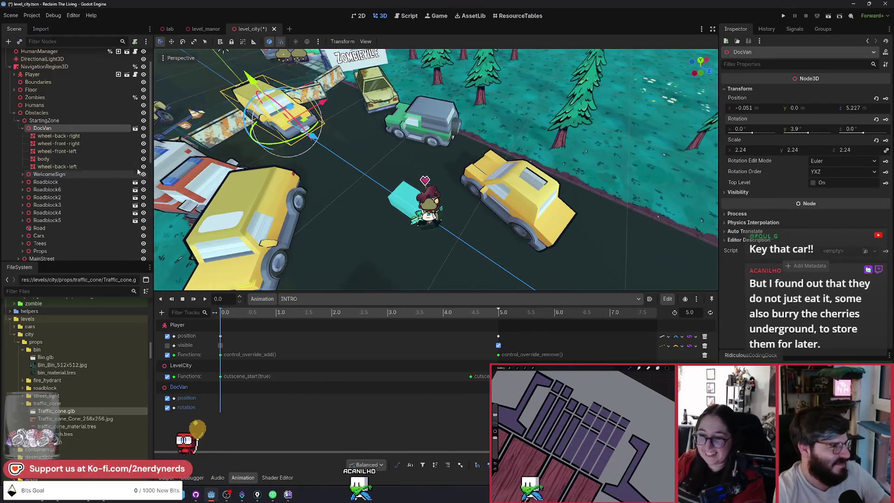
Step: Turn DocVan around about 180° and move it further down the road along Z
{"action": "mouse_move", "coordinate": [282, 145]}
{"action": "left_mouse_down"}
{"action": "mouse_move", "coordinate": [409, 198]}
{"action": "mouse_move", "coordinate": [394, 204]}
{"action": "left_mouse_up"}
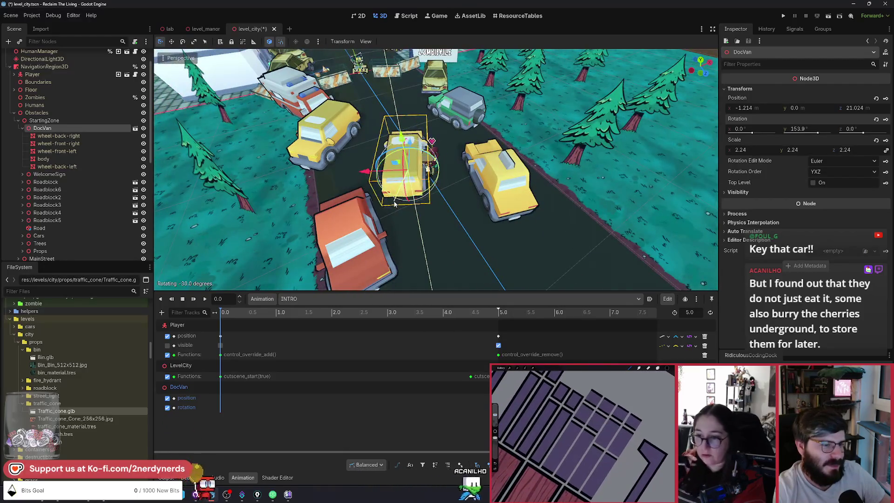
{"action": "scroll", "coordinate": [446, 257], "scroll_direction": "up", "scroll_amount": 2}
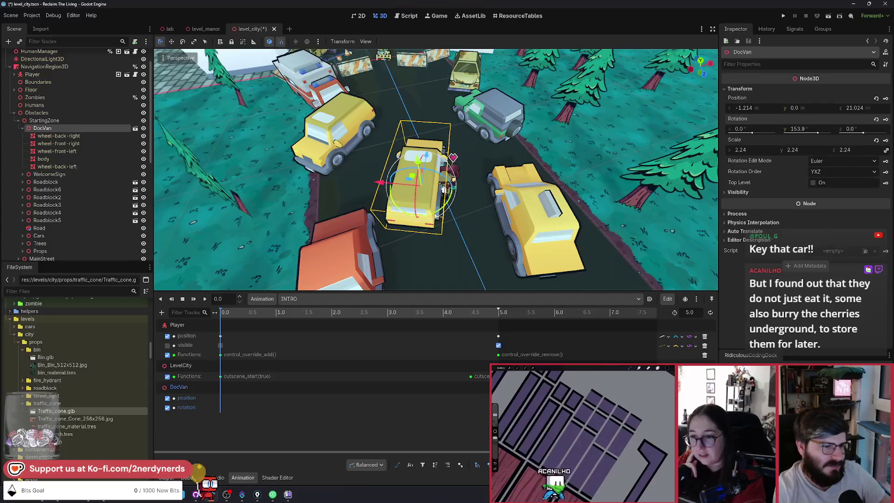
{"action": "left_click_drag", "start_coordinate": [436, 216], "coordinate": [438, 208]}
{"action": "left_click_drag", "start_coordinate": [411, 179], "coordinate": [420, 200]}
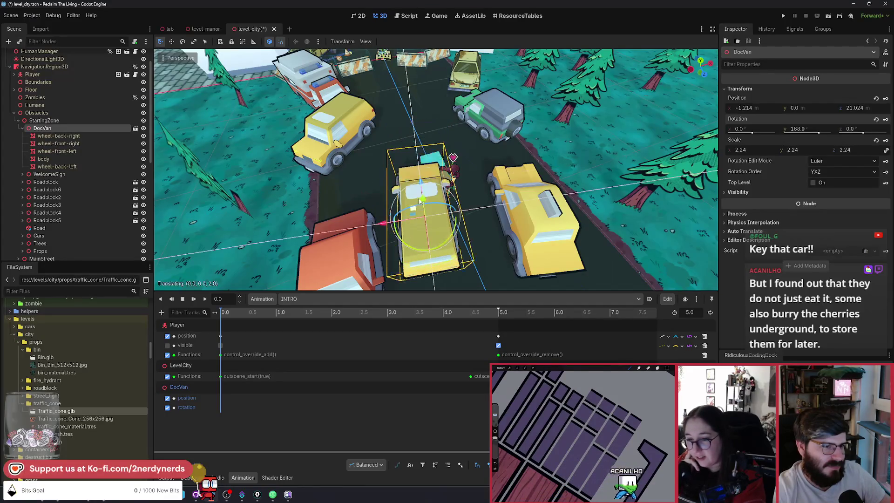
{"action": "left_click_drag", "start_coordinate": [443, 244], "coordinate": [443, 258]}
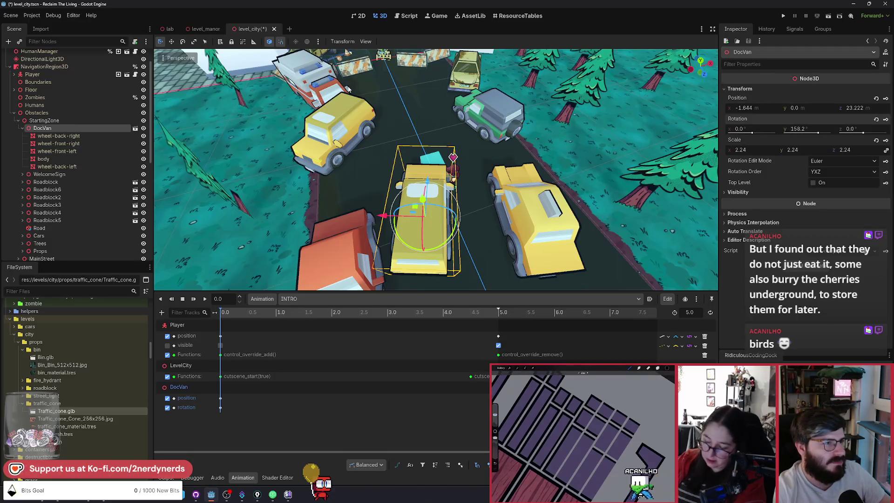
Step: Toggle Local Space off and back on, then preview the INTRO animation
{"action": "left_click", "coordinate": [270, 43]}
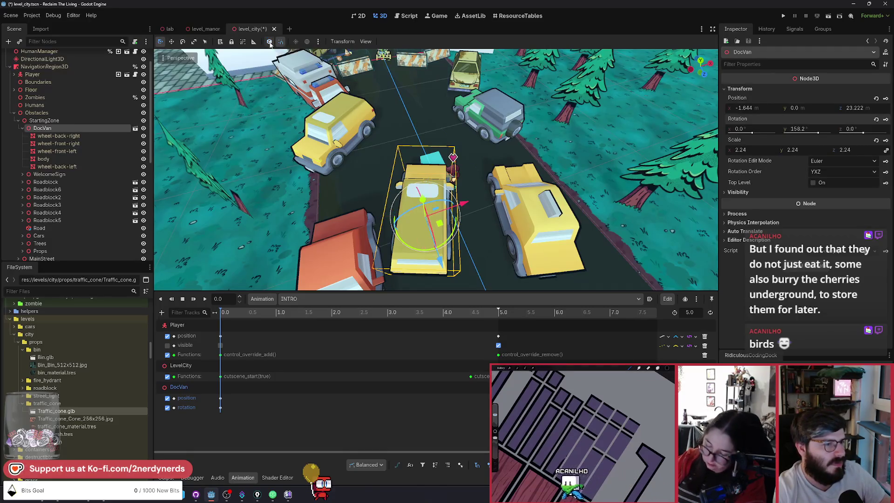
{"action": "left_click", "coordinate": [269, 44]}
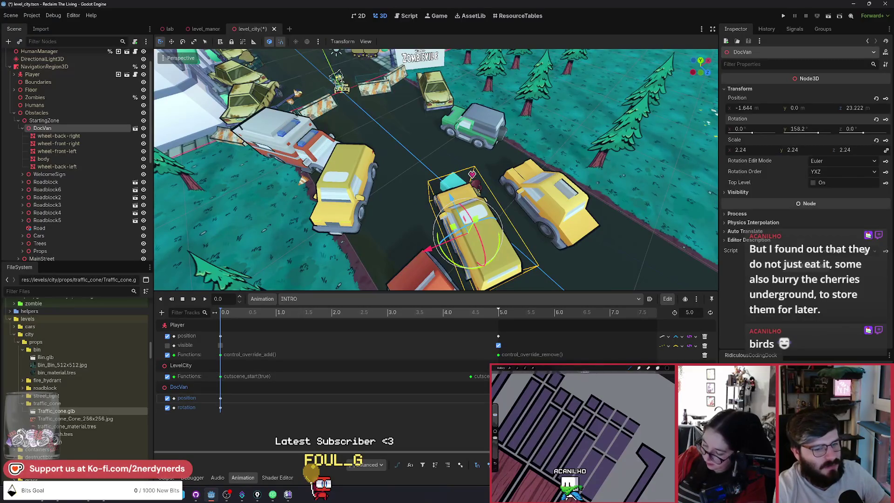
{"action": "left_click", "coordinate": [209, 301]}
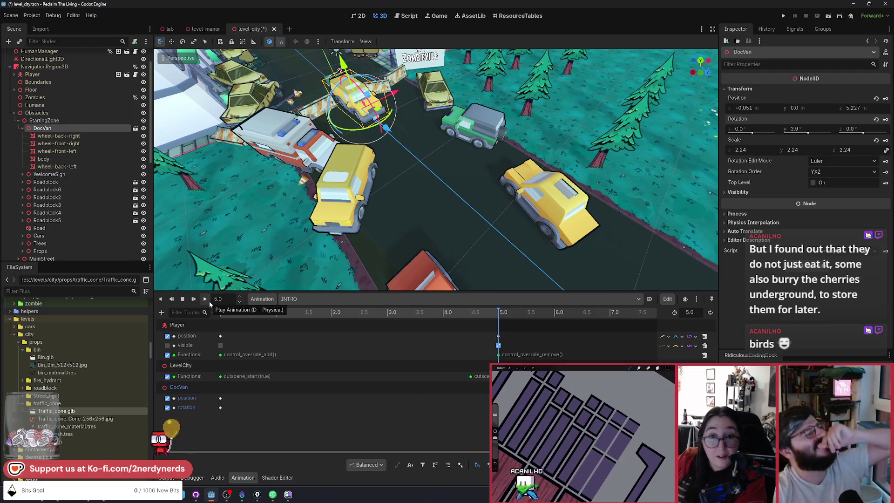
{"action": "left_click", "coordinate": [208, 300]}
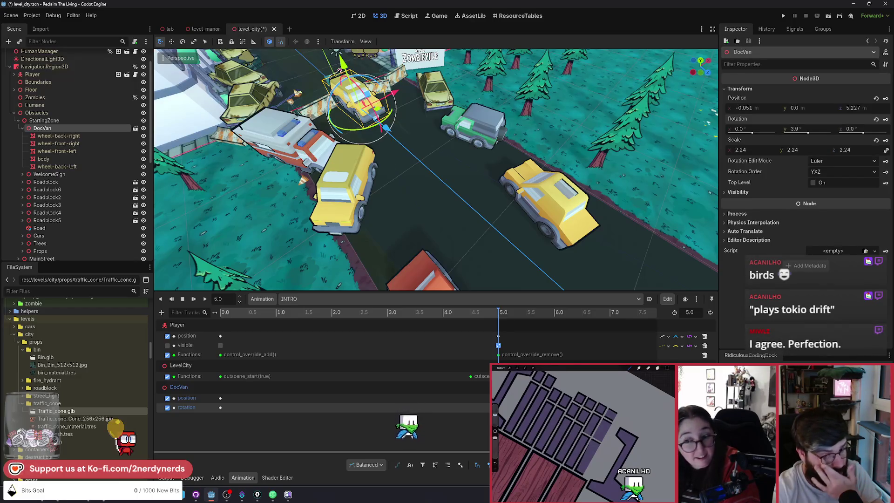
{"action": "left_click", "coordinate": [677, 347]}
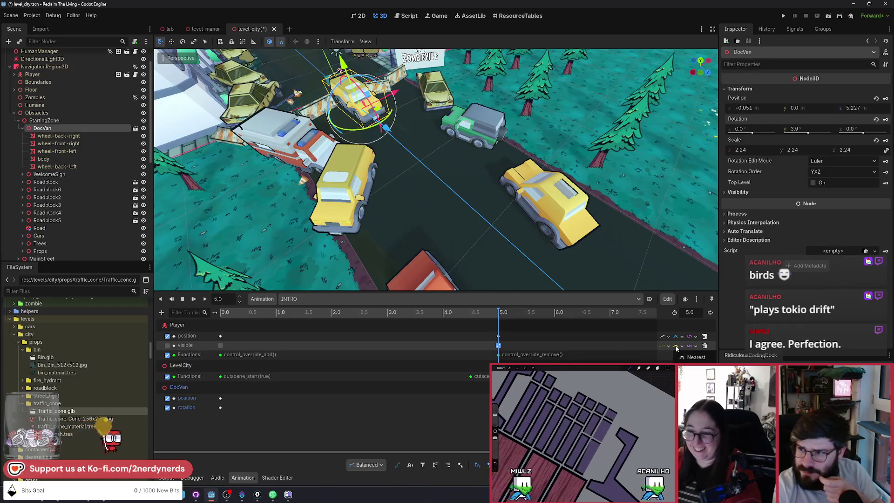
{"action": "left_click", "coordinate": [675, 337]}
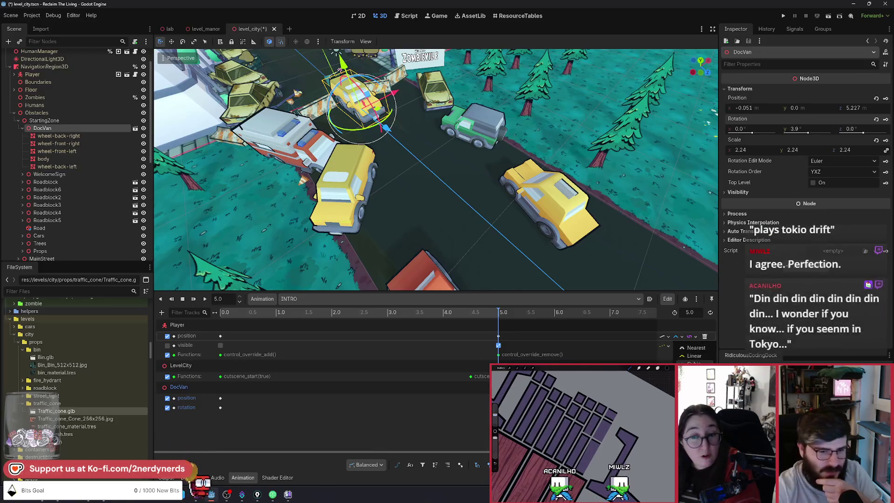
{"action": "left_click", "coordinate": [677, 341]}
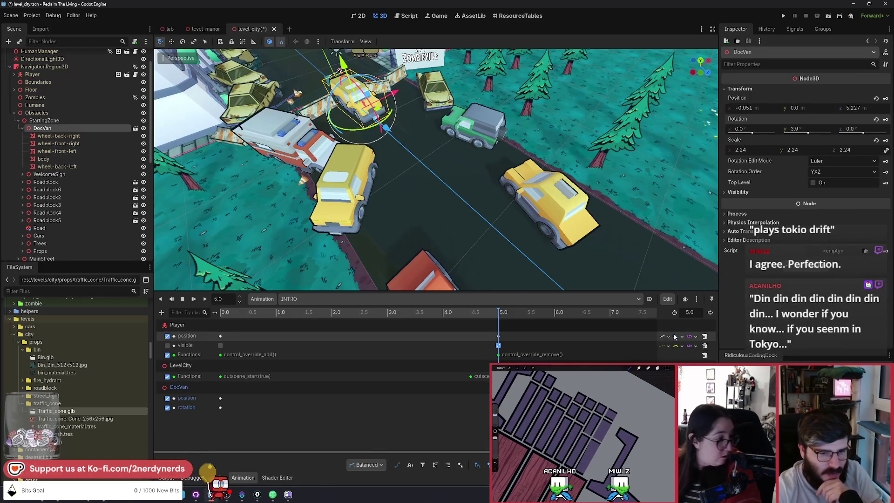
{"action": "left_click", "coordinate": [162, 313]}
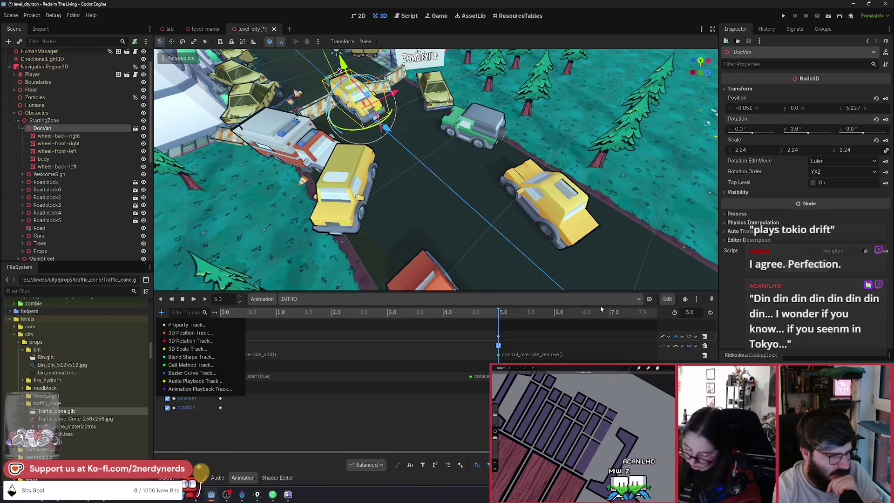
{"action": "left_click", "coordinate": [664, 319]}
{"action": "left_click", "coordinate": [679, 338]}
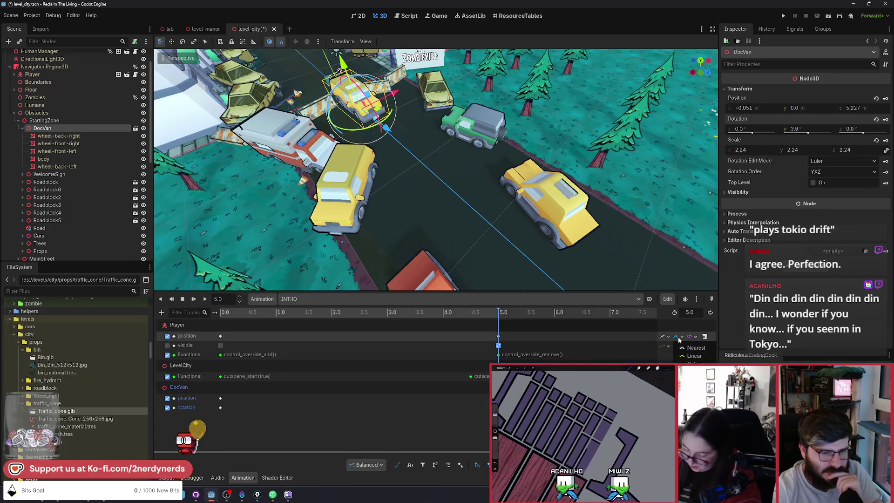
{"action": "left_click", "coordinate": [681, 347]}
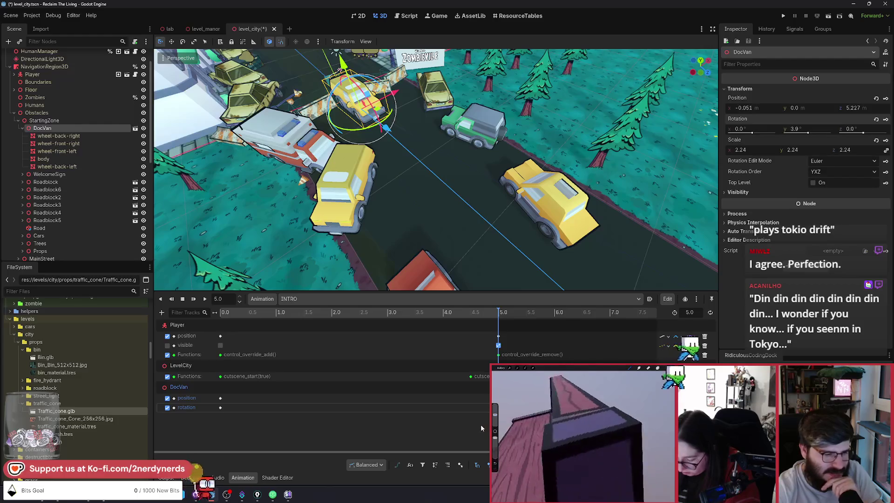
{"action": "left_click", "coordinate": [447, 465]}
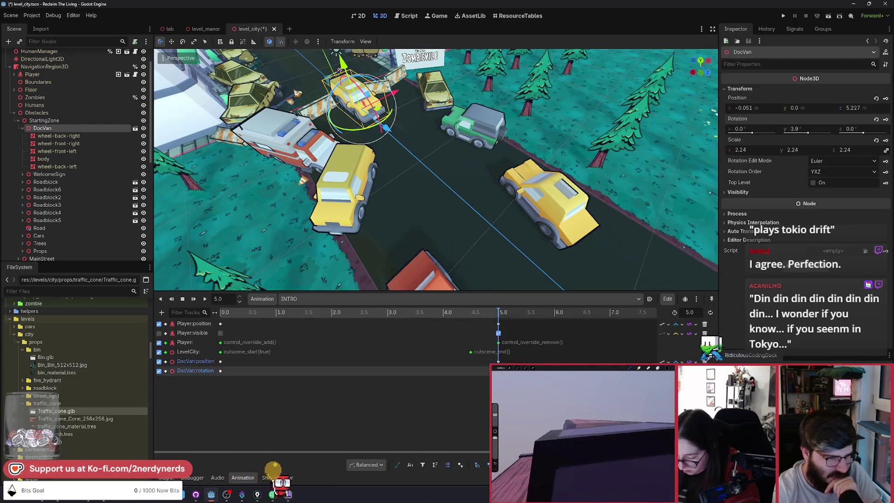
{"action": "left_click", "coordinate": [447, 465]}
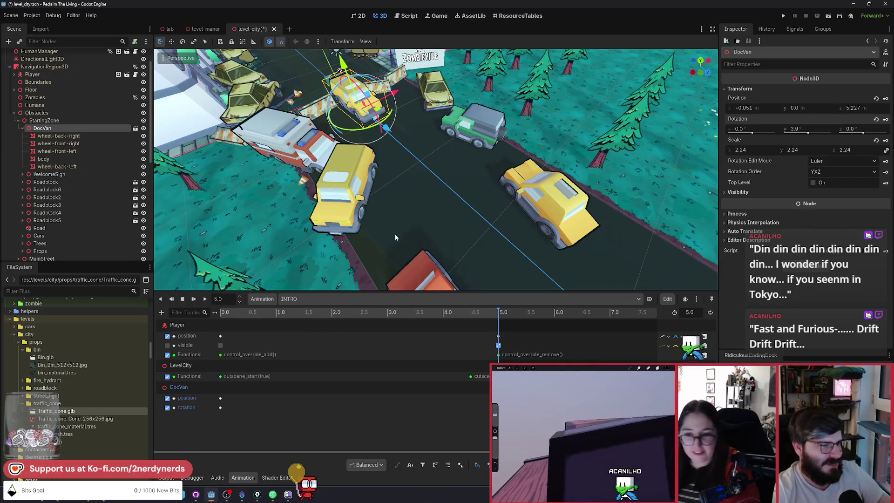
{"action": "mouse_move", "coordinate": [268, 317]}
{"action": "left_mouse_down"}
{"action": "mouse_move", "coordinate": [251, 317]}
{"action": "mouse_move", "coordinate": [510, 319]}
{"action": "mouse_move", "coordinate": [256, 317]}
{"action": "mouse_move", "coordinate": [487, 317]}
{"action": "mouse_move", "coordinate": [202, 299]}
{"action": "left_mouse_up"}
{"action": "left_click", "coordinate": [204, 299]}
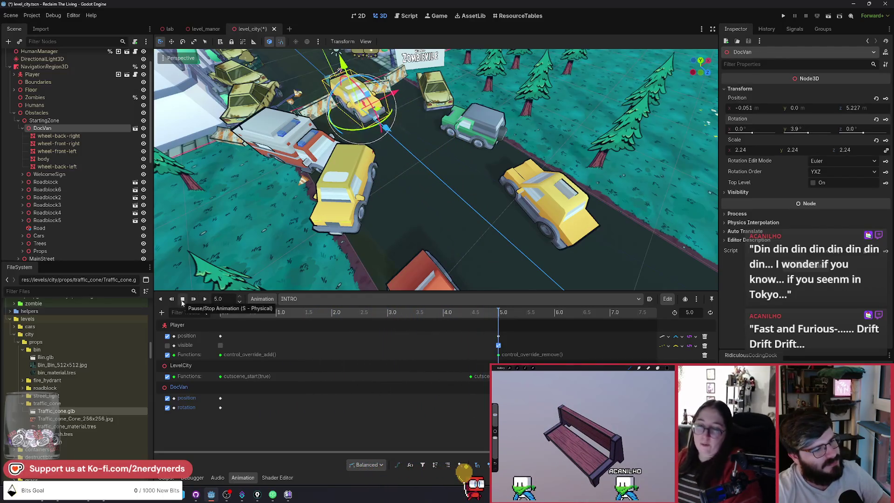
Step: Scrub INTRO's first second, disable the DocVan rotation track, and turn DocVan's start rotation to 171.8°
{"action": "mouse_move", "coordinate": [233, 316]}
{"action": "left_mouse_down"}
{"action": "mouse_move", "coordinate": [220, 315]}
{"action": "mouse_move", "coordinate": [309, 322]}
{"action": "mouse_move", "coordinate": [221, 331]}
{"action": "left_mouse_up"}
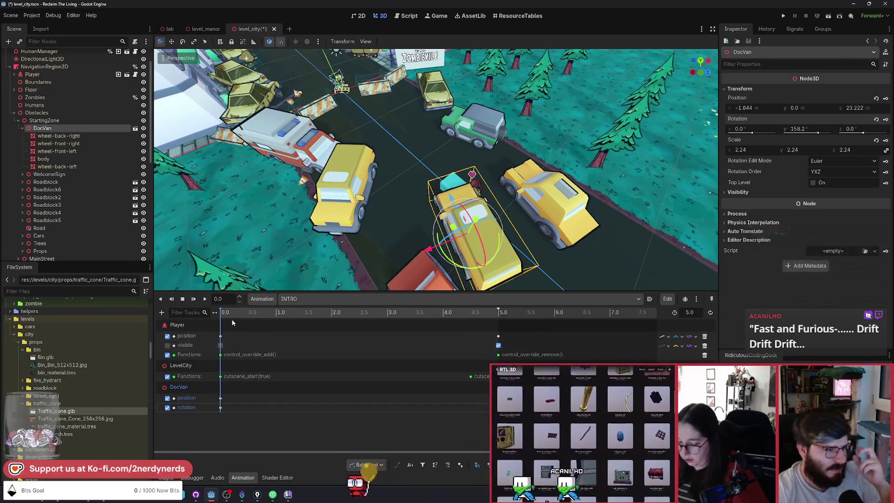
{"action": "mouse_move", "coordinate": [239, 315]}
{"action": "left_mouse_down"}
{"action": "mouse_move", "coordinate": [261, 317]}
{"action": "mouse_move", "coordinate": [220, 321]}
{"action": "mouse_move", "coordinate": [298, 326]}
{"action": "mouse_move", "coordinate": [213, 323]}
{"action": "left_mouse_up"}
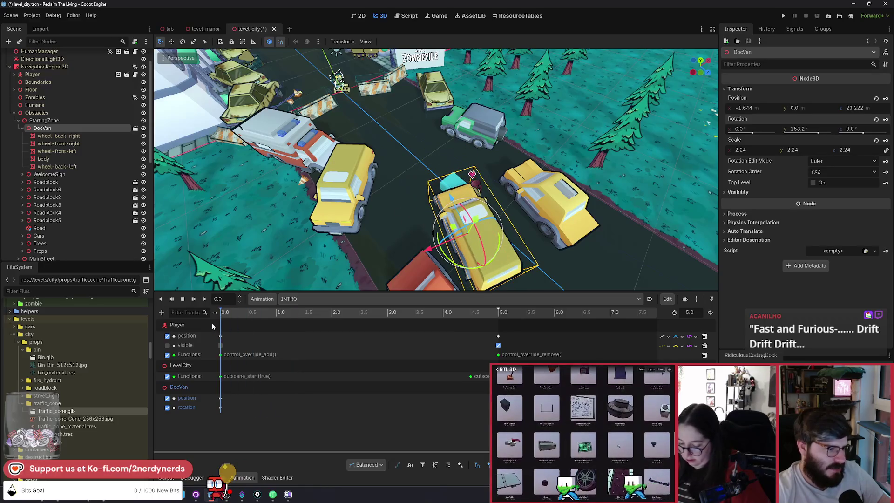
{"action": "left_click", "coordinate": [167, 407]}
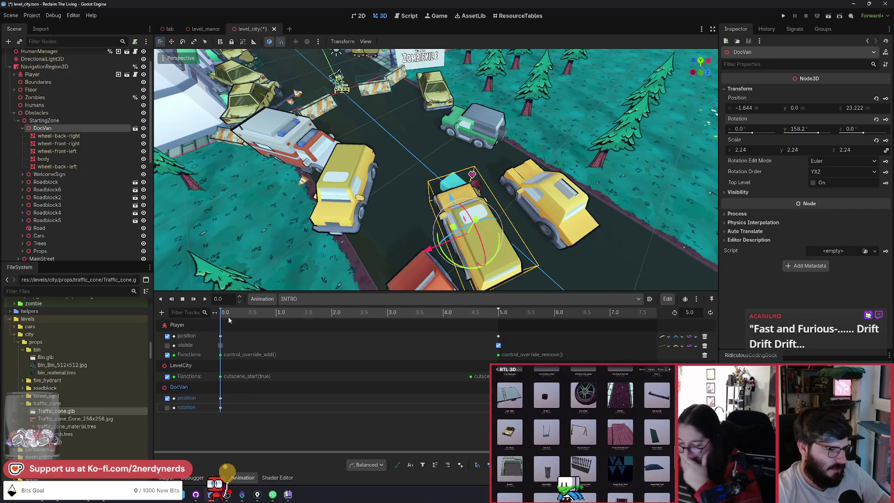
{"action": "mouse_move", "coordinate": [224, 314]}
{"action": "left_mouse_down"}
{"action": "mouse_move", "coordinate": [270, 321]}
{"action": "mouse_move", "coordinate": [221, 321]}
{"action": "left_mouse_up"}
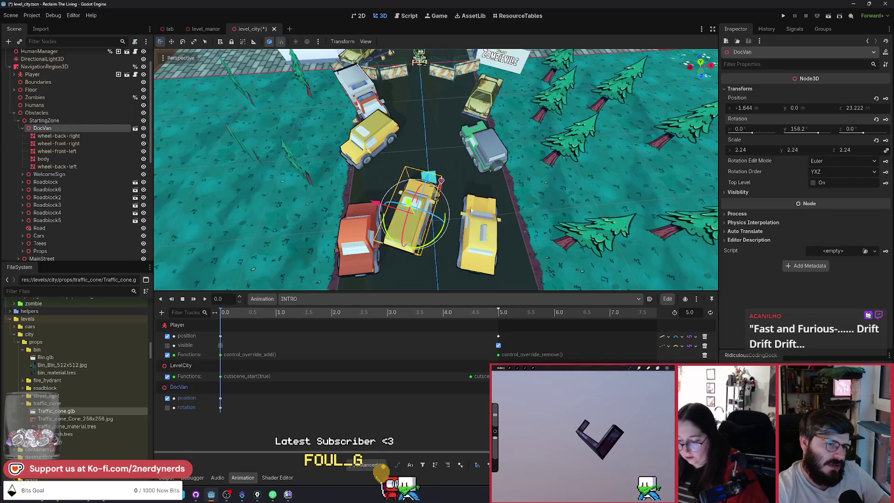
{"action": "left_click_drag", "start_coordinate": [422, 249], "coordinate": [446, 253]}
Step: At 1.0 s, move and turn DocVan up the road and key its Position and Rotation
{"action": "scroll", "coordinate": [403, 212], "scroll_direction": "up", "scroll_amount": 3}
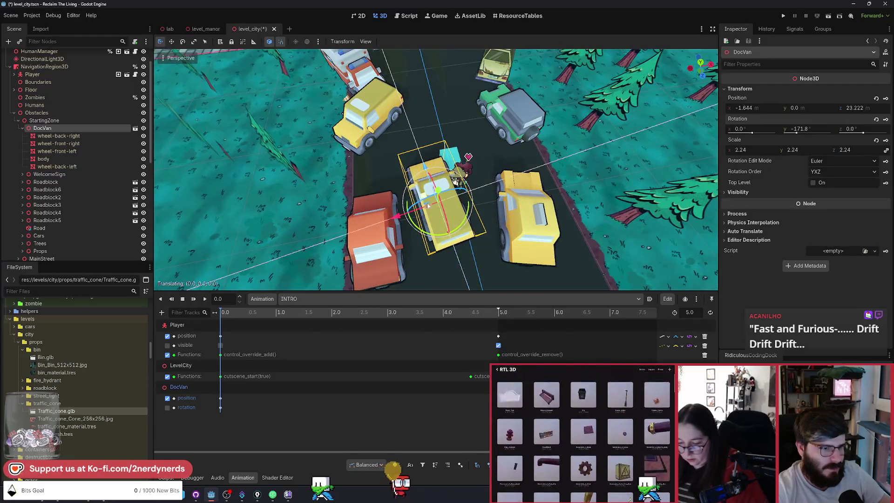
{"action": "mouse_move", "coordinate": [428, 189]}
{"action": "left_mouse_down"}
{"action": "mouse_move", "coordinate": [442, 226]}
{"action": "mouse_move", "coordinate": [351, 73]}
{"action": "mouse_move", "coordinate": [643, 194]}
{"action": "left_mouse_up"}
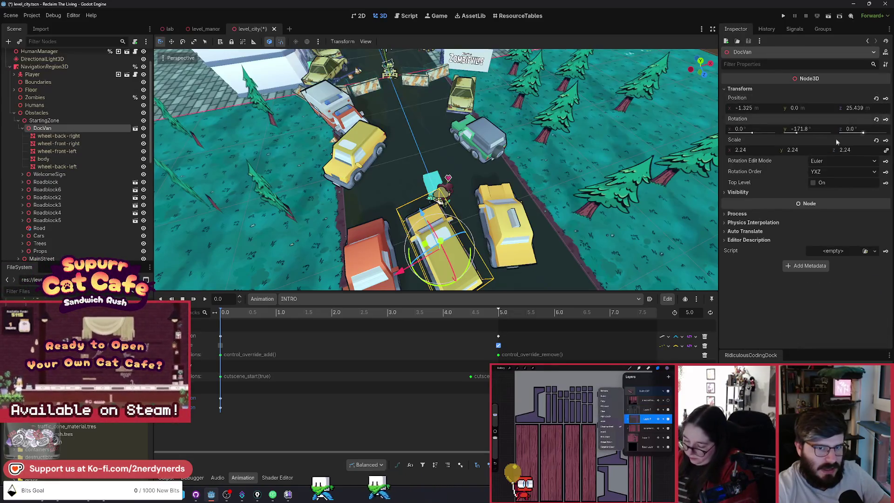
{"action": "left_click", "coordinate": [278, 313]}
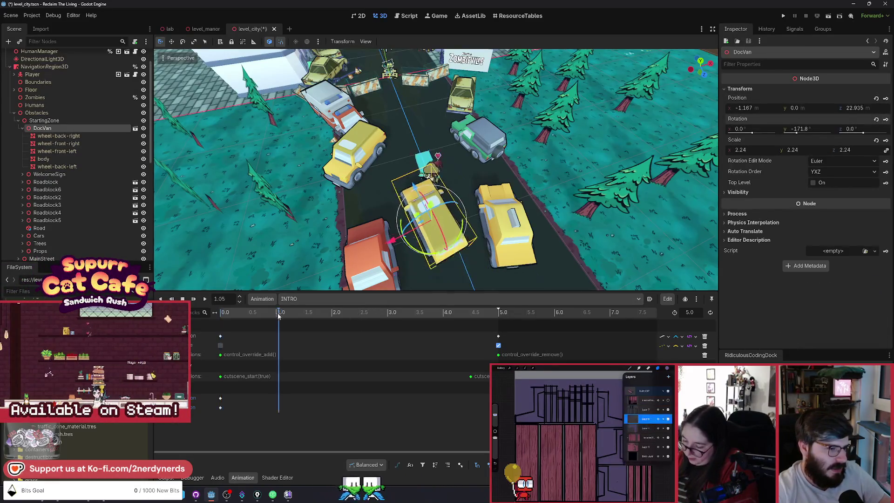
{"action": "left_click_drag", "start_coordinate": [279, 316], "coordinate": [276, 317]}
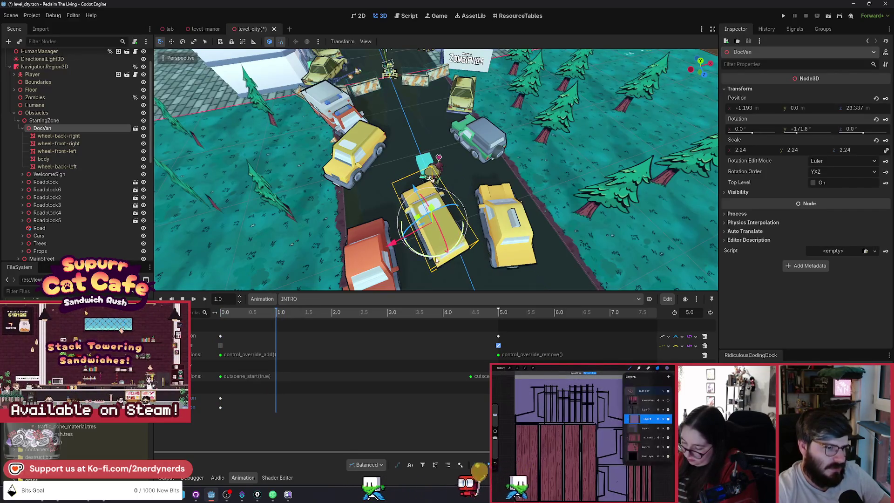
{"action": "mouse_move", "coordinate": [446, 266]}
{"action": "left_mouse_down"}
{"action": "mouse_move", "coordinate": [430, 251]}
{"action": "mouse_move", "coordinate": [423, 205]}
{"action": "left_mouse_up"}
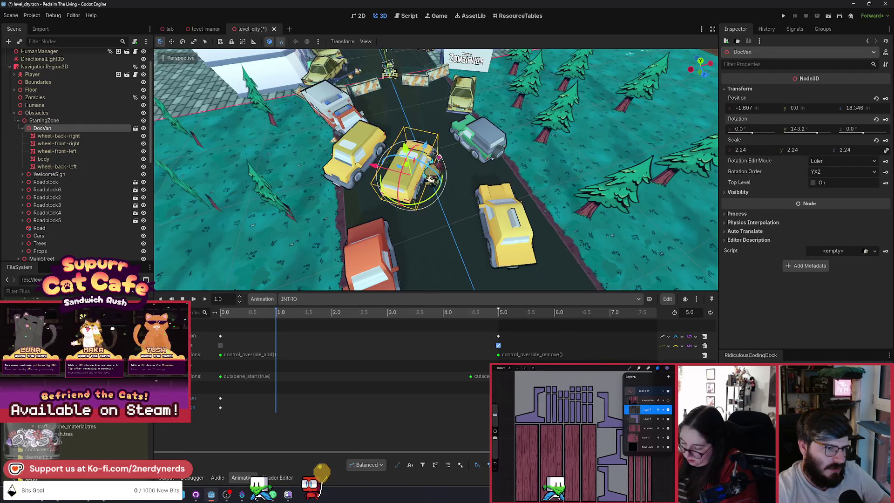
{"action": "scroll", "coordinate": [432, 179], "scroll_direction": "up", "scroll_amount": 3}
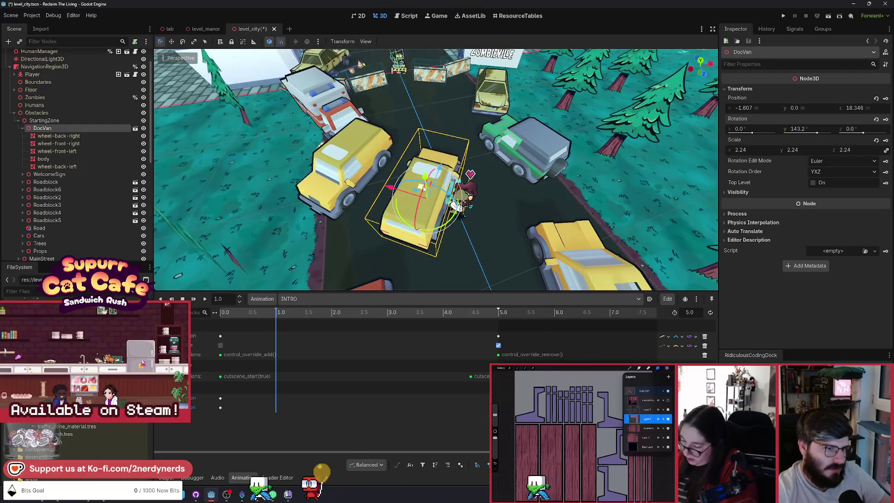
{"action": "mouse_move", "coordinate": [424, 189]}
{"action": "left_mouse_down"}
{"action": "mouse_move", "coordinate": [439, 239]}
{"action": "mouse_move", "coordinate": [455, 222]}
{"action": "left_mouse_up"}
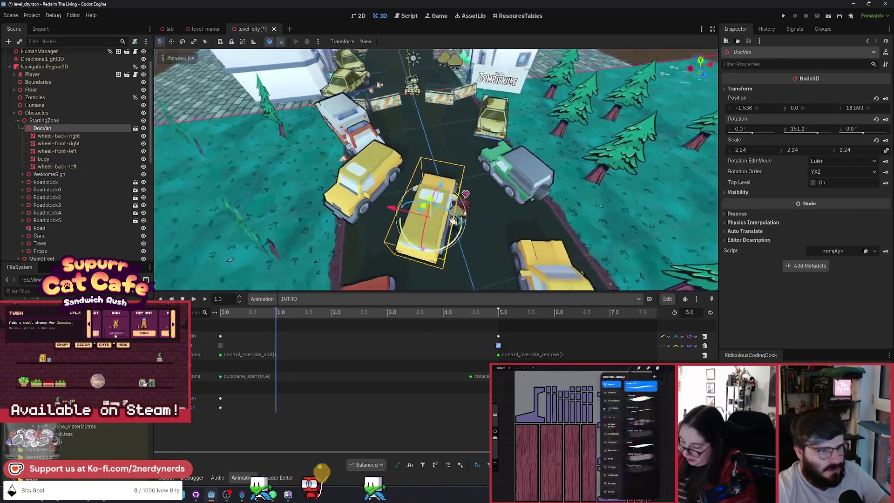
{"action": "left_click", "coordinate": [886, 99]}
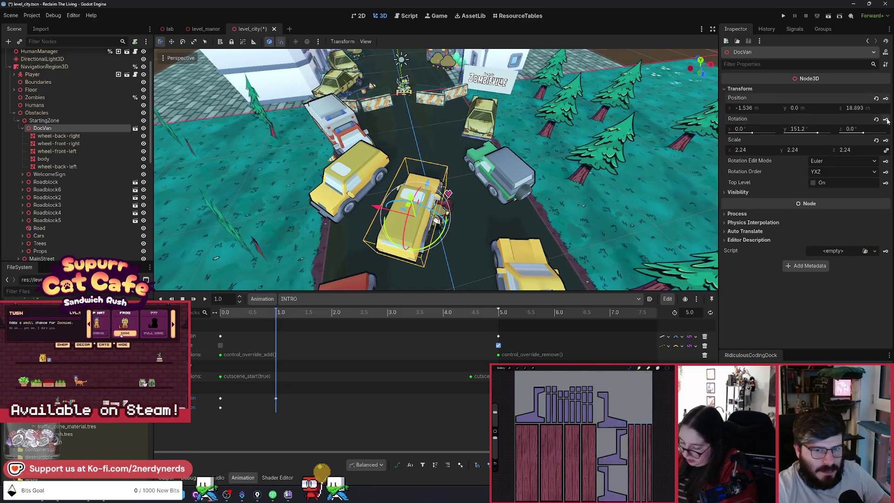
{"action": "left_click", "coordinate": [886, 119]}
Step: At 2.0 s, move DocVan further up the road to x 1.788, z 10.184, cancelling a stray rotation
{"action": "left_click", "coordinate": [332, 312]}
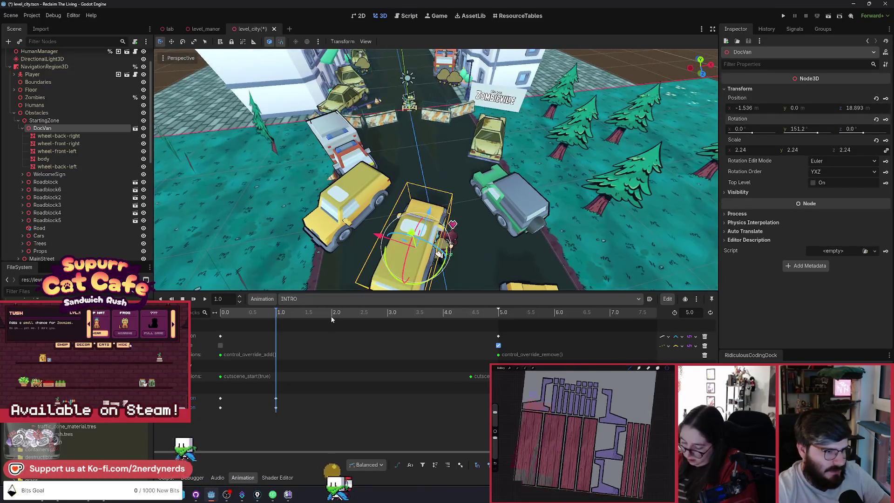
{"action": "left_click_drag", "start_coordinate": [413, 235], "coordinate": [407, 179]}
{"action": "left_click", "coordinate": [430, 211]}
{"action": "mouse_move", "coordinate": [430, 211]}
{"action": "left_mouse_down"}
{"action": "mouse_move", "coordinate": [410, 222]}
{"action": "mouse_move", "coordinate": [442, 196]}
{"action": "left_mouse_up"}
{"action": "scroll", "coordinate": [410, 223], "scroll_direction": "up", "scroll_amount": 2}
{"action": "scroll", "coordinate": [443, 223], "scroll_direction": "up", "scroll_amount": 1}
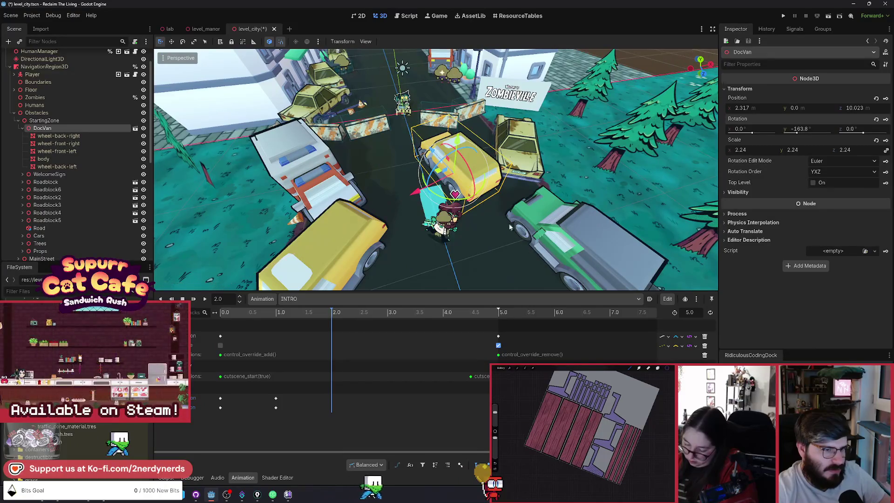
{"action": "key", "text": "f"}
{"action": "scroll", "coordinate": [475, 191], "scroll_direction": "down", "scroll_amount": 2}
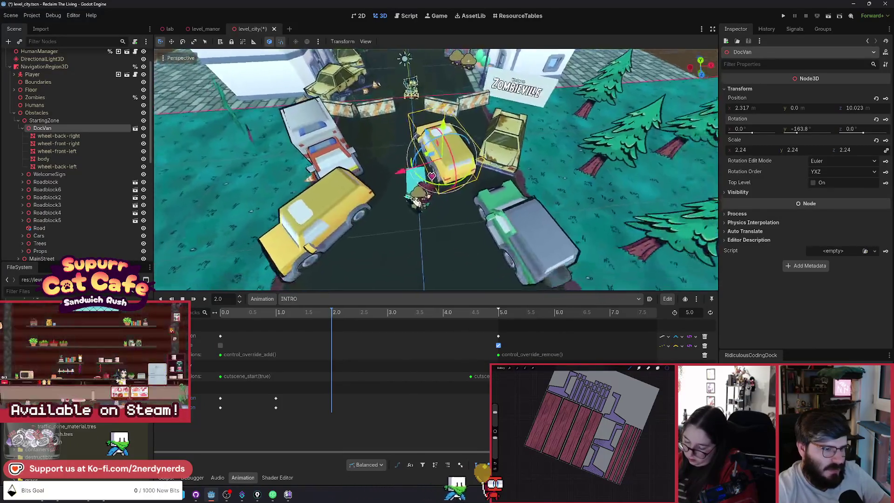
{"action": "scroll", "coordinate": [475, 191], "scroll_direction": "up", "scroll_amount": 2}
{"action": "mouse_move", "coordinate": [439, 162]}
{"action": "left_mouse_down"}
{"action": "mouse_move", "coordinate": [419, 191]}
{"action": "mouse_move", "coordinate": [426, 173]}
{"action": "mouse_move", "coordinate": [461, 181]}
{"action": "mouse_move", "coordinate": [466, 163]}
{"action": "mouse_move", "coordinate": [456, 148]}
{"action": "left_mouse_up"}
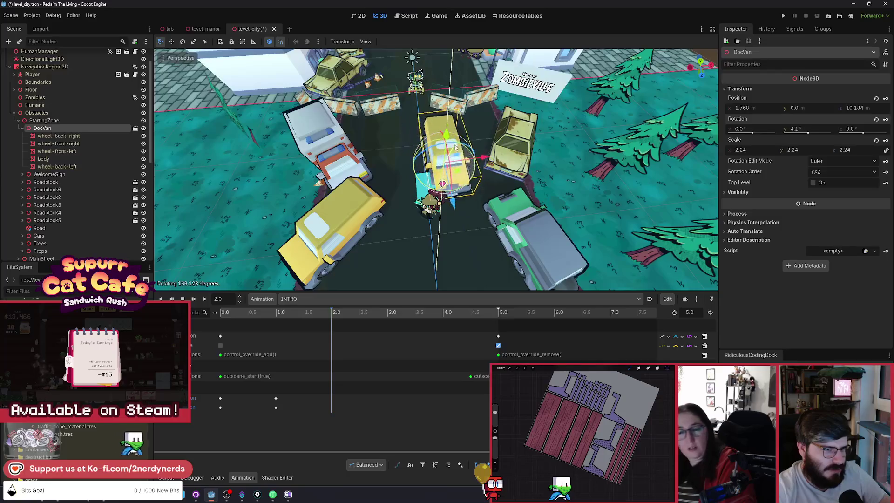
{"action": "key", "text": "Escape"}
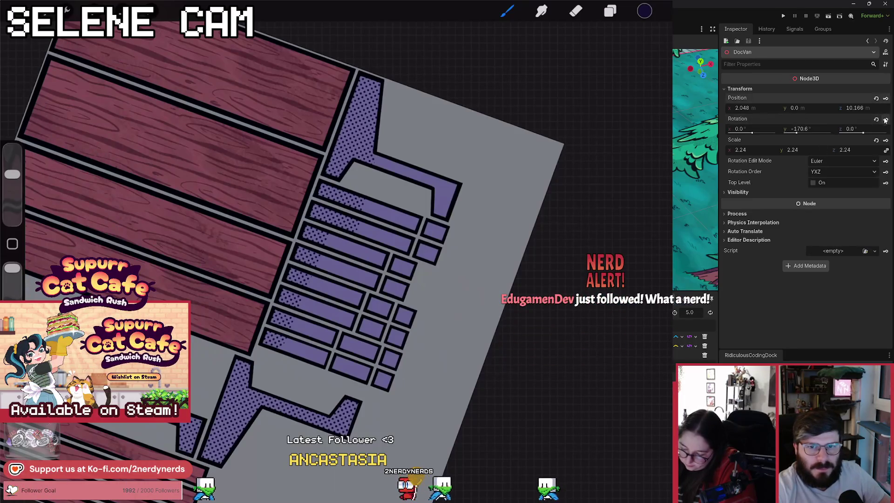
Step: Go to DocVan's Rotation property in the Inspector to key it at 2.0 s
{"action": "mouse_move", "coordinate": [741, 120]}
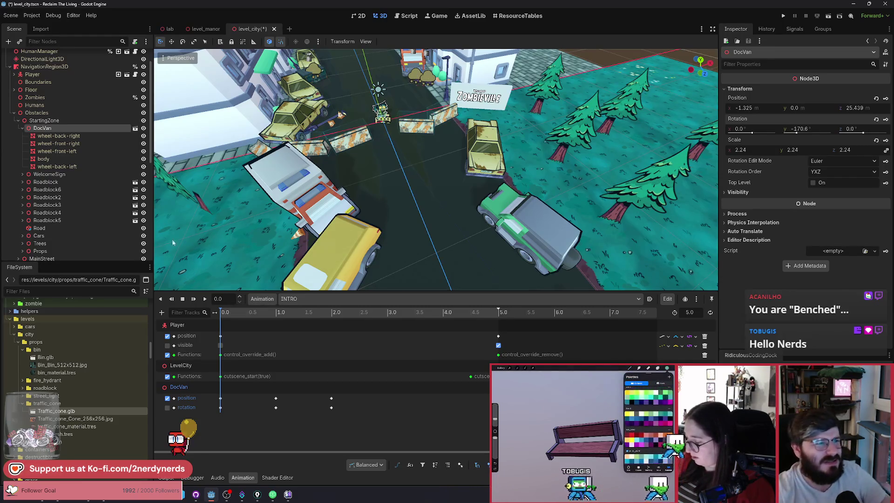
{"action": "left_click_drag", "start_coordinate": [363, 207], "coordinate": [363, 206]}
{"action": "left_click_drag", "start_coordinate": [450, 224], "coordinate": [449, 224]}
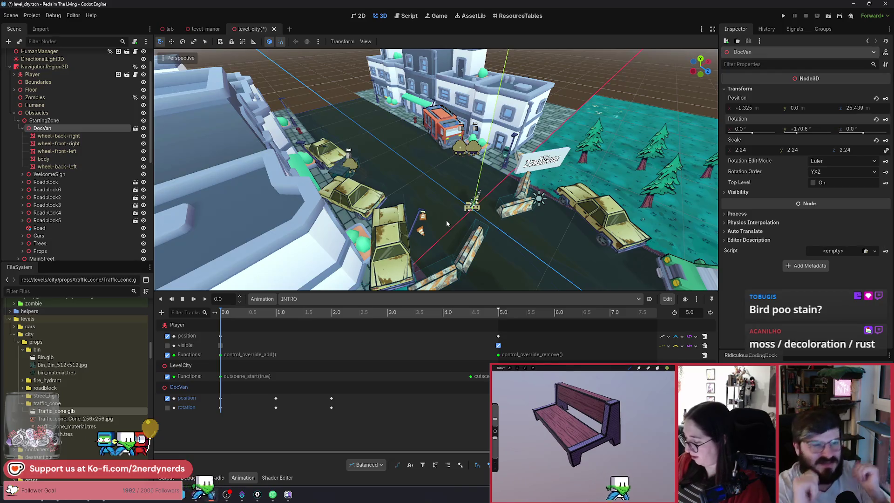
{"action": "scroll", "coordinate": [445, 219], "scroll_direction": "up", "scroll_amount": 2}
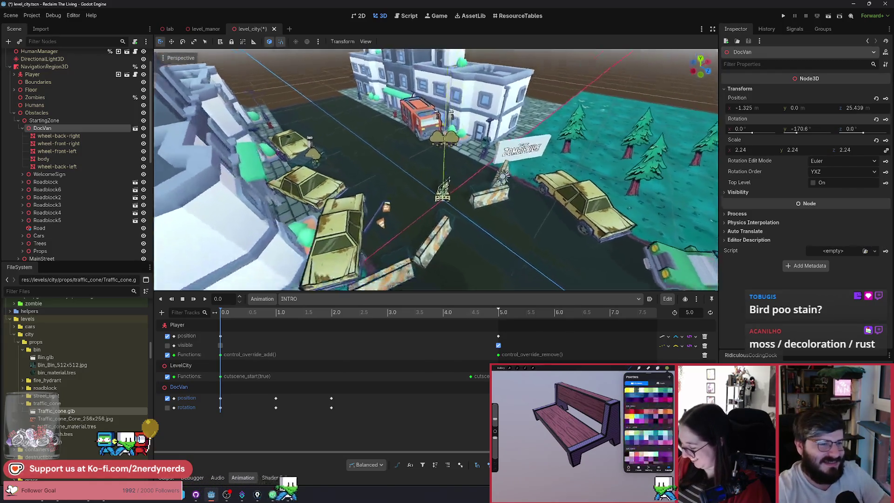
{"action": "key", "text": "f"}
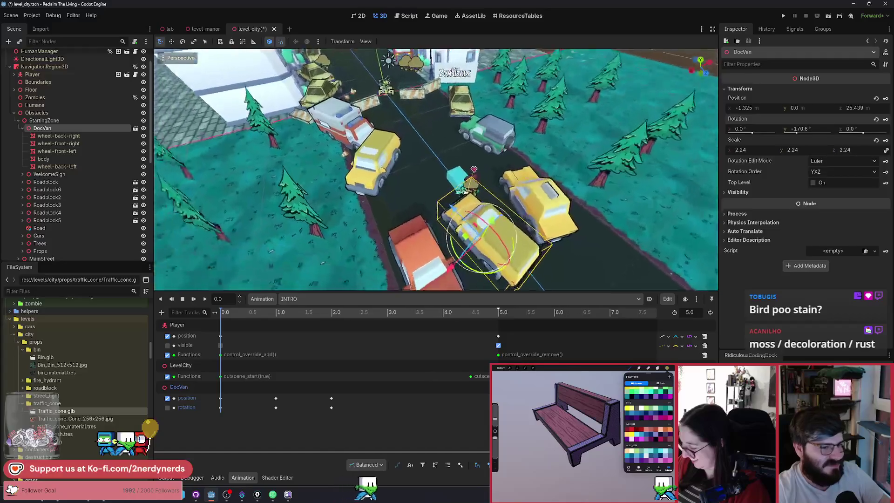
Step: Replay INTRO five times, watching DocVan drive in and park at x −0.051, z 5.227
{"action": "left_click", "coordinate": [204, 299]}
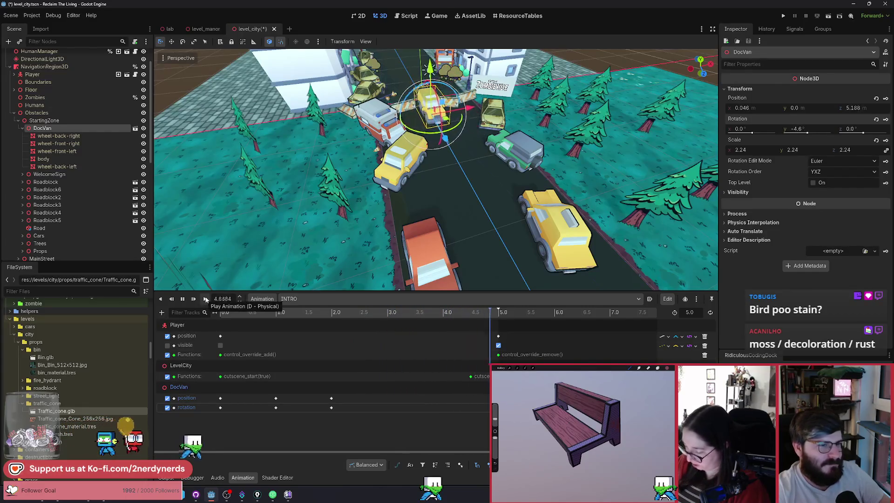
{"action": "left_click", "coordinate": [205, 299]}
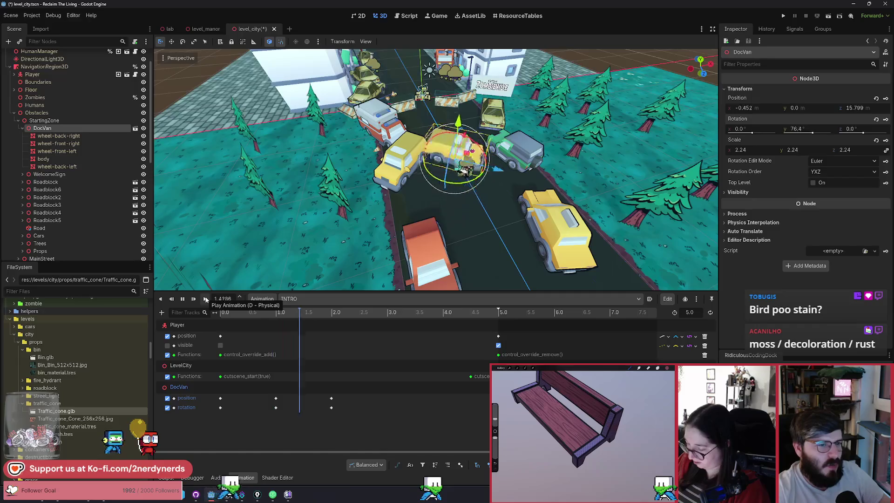
{"action": "scroll", "coordinate": [182, 59], "scroll_direction": "up", "scroll_amount": 5}
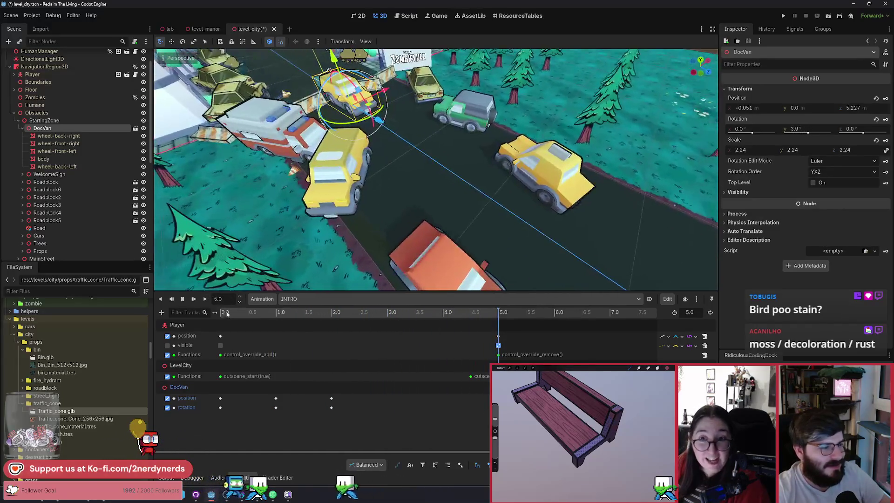
{"action": "left_click", "coordinate": [205, 299]}
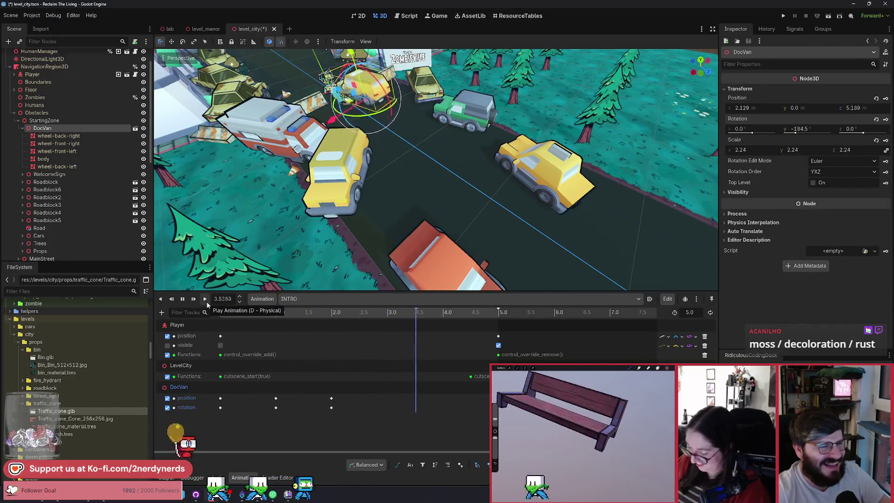
{"action": "left_click", "coordinate": [205, 299]}
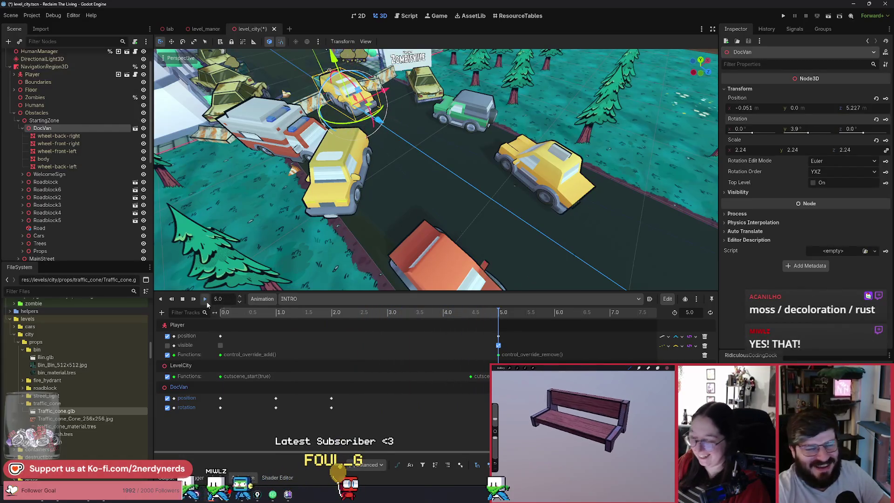
{"action": "left_click", "coordinate": [205, 299]}
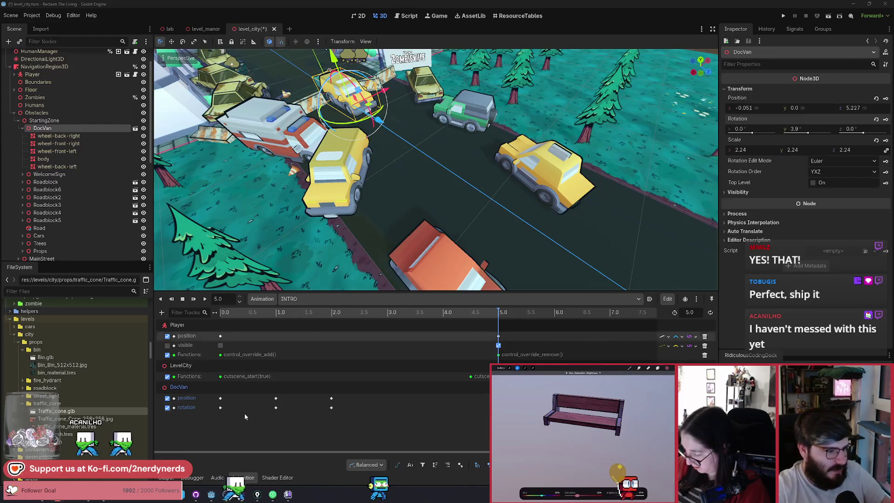
{"action": "double_click", "coordinate": [199, 407]}
{"action": "left_click", "coordinate": [203, 424]}
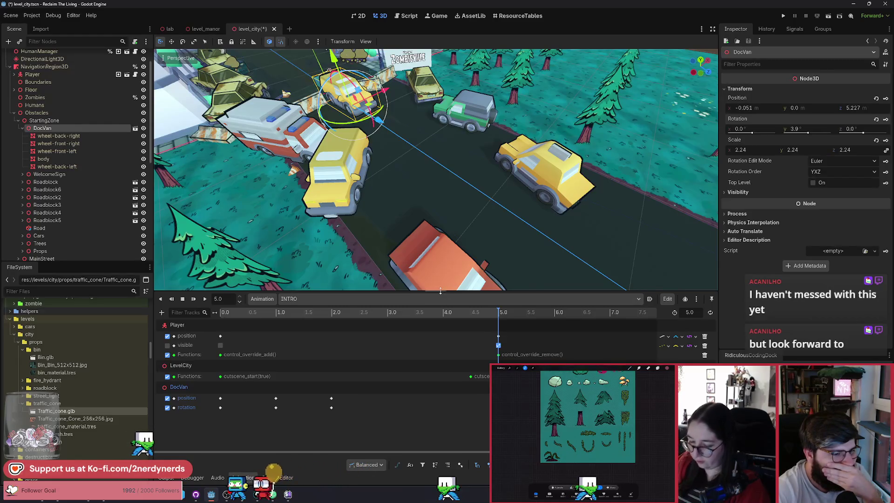
Step: Make the timeline taller and check the position and rotation tracks' interpolation choices without changes
{"action": "left_click_drag", "start_coordinate": [441, 291], "coordinate": [440, 142]}
{"action": "left_click", "coordinate": [683, 259]}
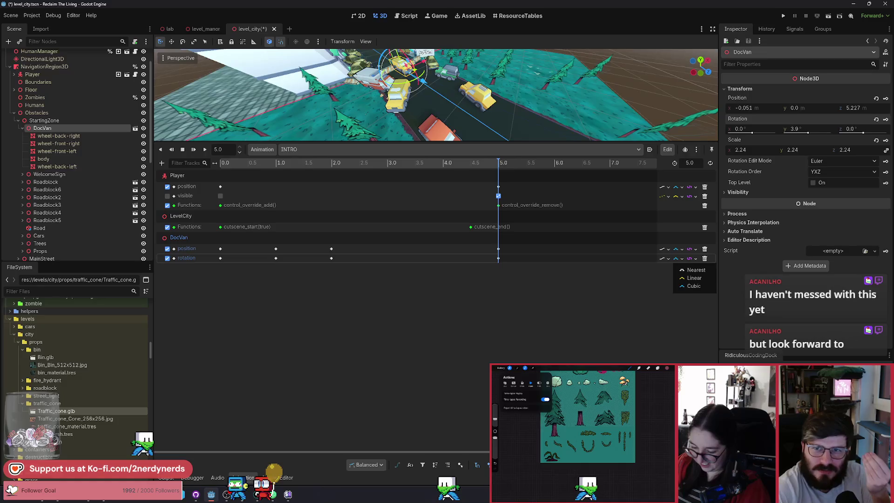
{"action": "key", "text": "Escape"}
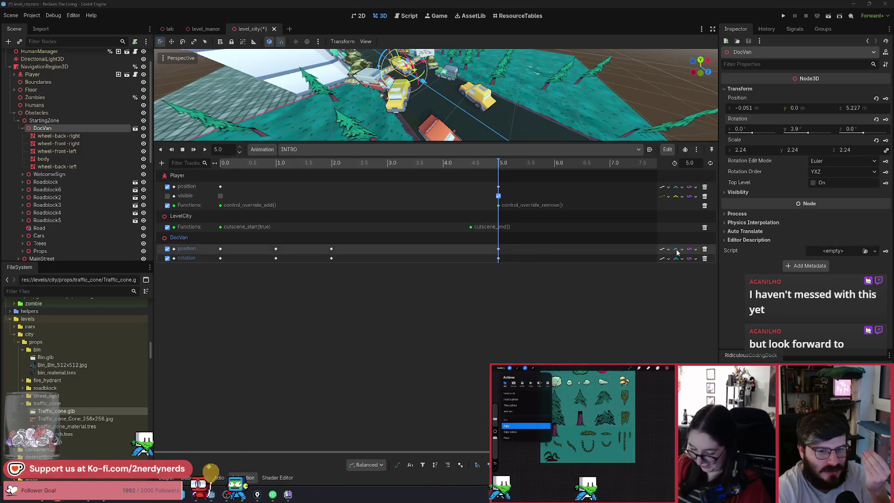
{"action": "left_click", "coordinate": [678, 250]}
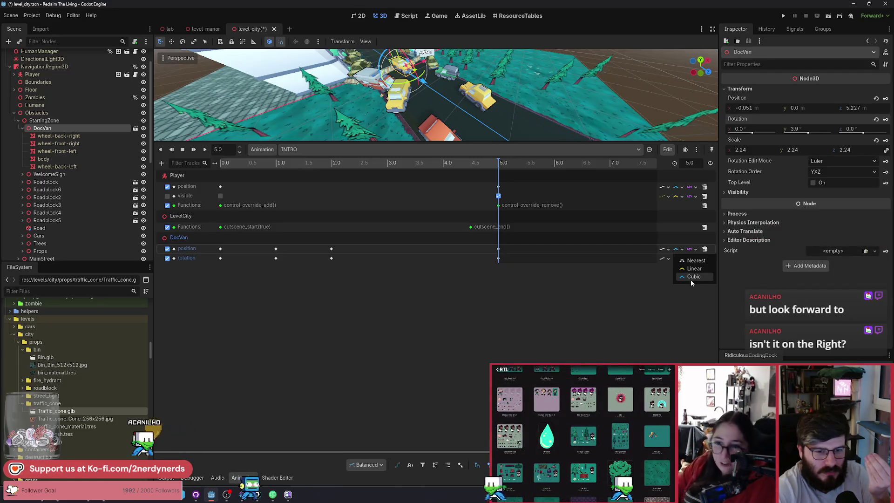
{"action": "left_click", "coordinate": [691, 280]}
Step: Review the rotation track's loop-wrap and update-mode options, then the onion skinning options
{"action": "left_click", "coordinate": [691, 259]}
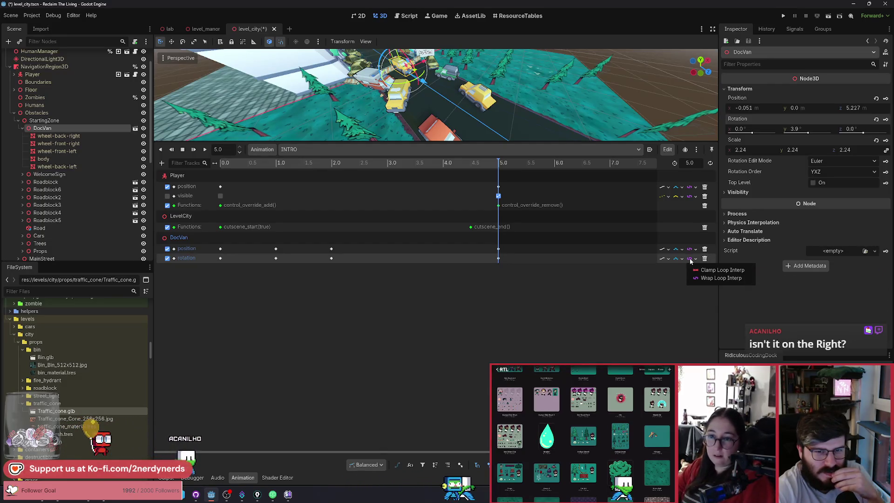
{"action": "left_click", "coordinate": [662, 260]}
{"action": "left_click", "coordinate": [662, 260]}
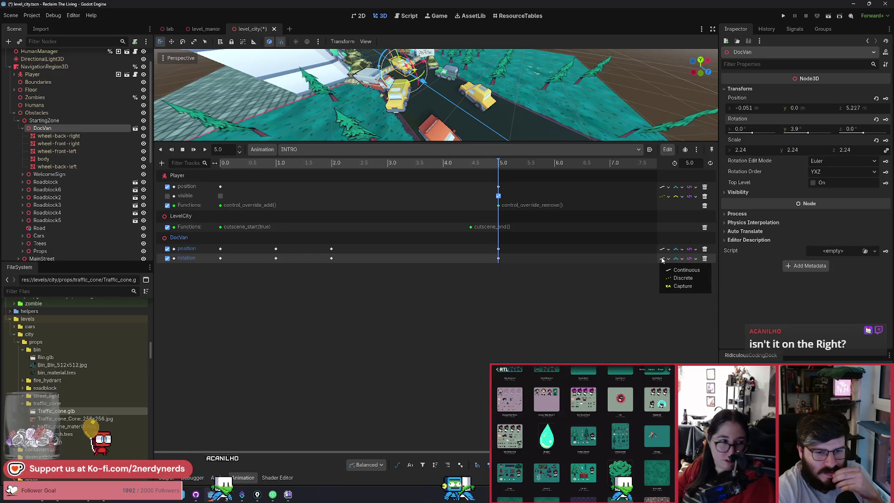
{"action": "left_click", "coordinate": [662, 259]}
{"action": "left_click", "coordinate": [691, 260]}
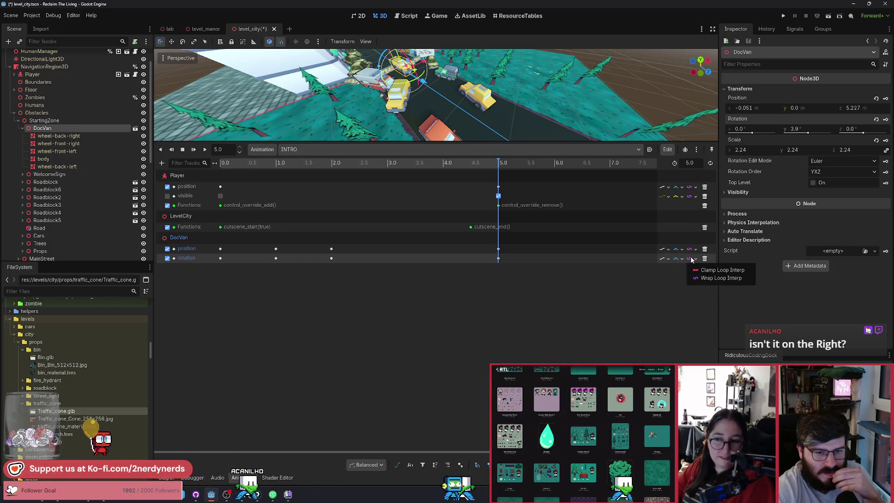
{"action": "left_click", "coordinate": [697, 149]}
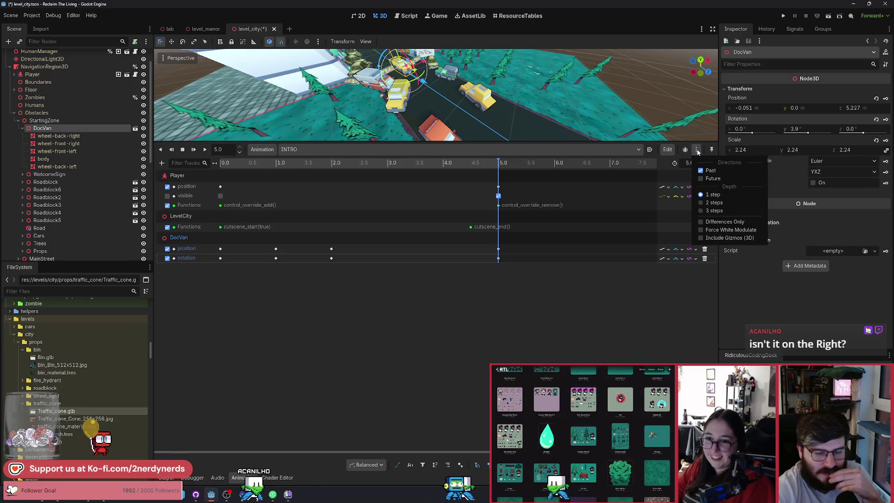
{"action": "left_click", "coordinate": [697, 152]}
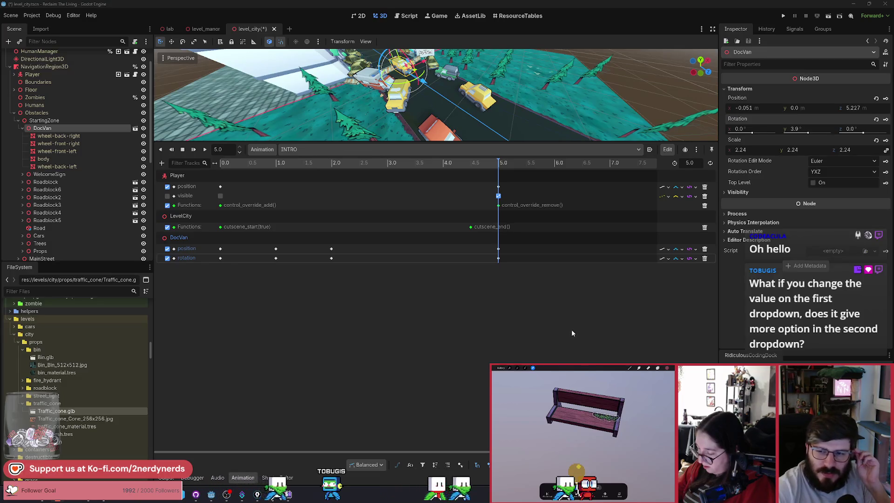
{"action": "left_click", "coordinate": [663, 259]}
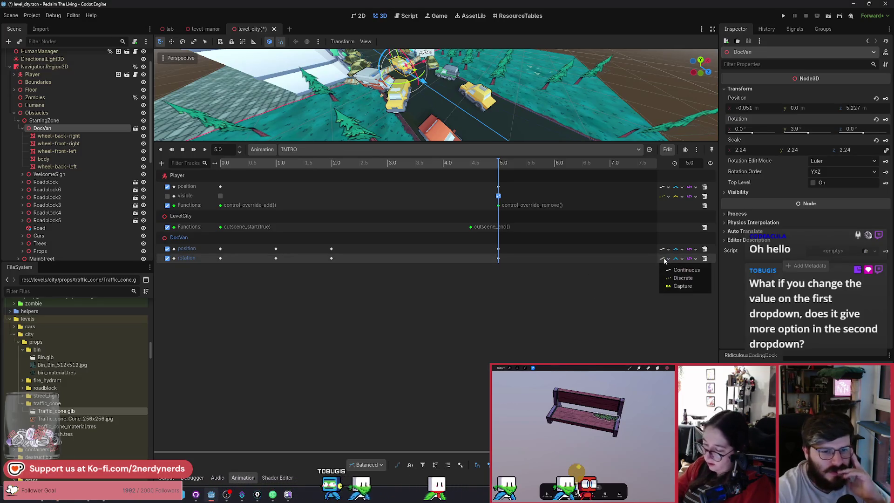
Step: Set the DocVan rotation track to Continuous updates and lower the splitter for a taller viewport
{"action": "left_click", "coordinate": [683, 278]}
{"action": "left_click", "coordinate": [681, 260]}
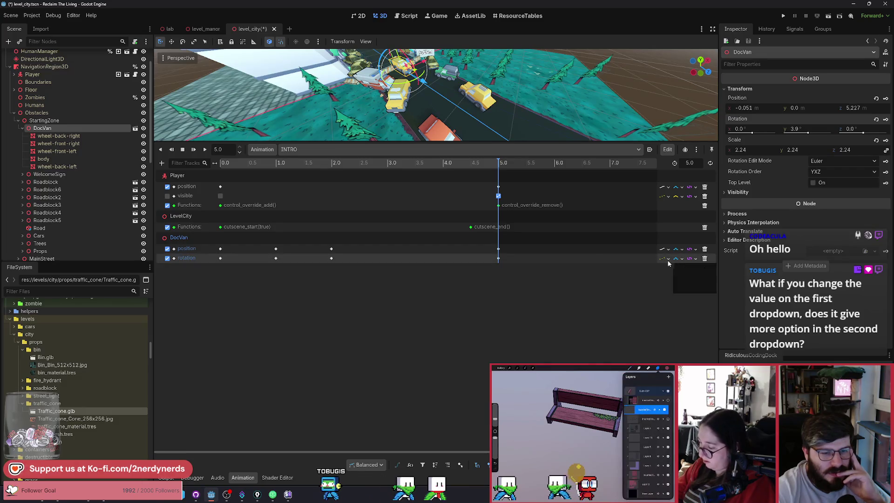
{"action": "left_click", "coordinate": [666, 260]}
{"action": "left_click", "coordinate": [673, 266]}
{"action": "left_click", "coordinate": [678, 259]}
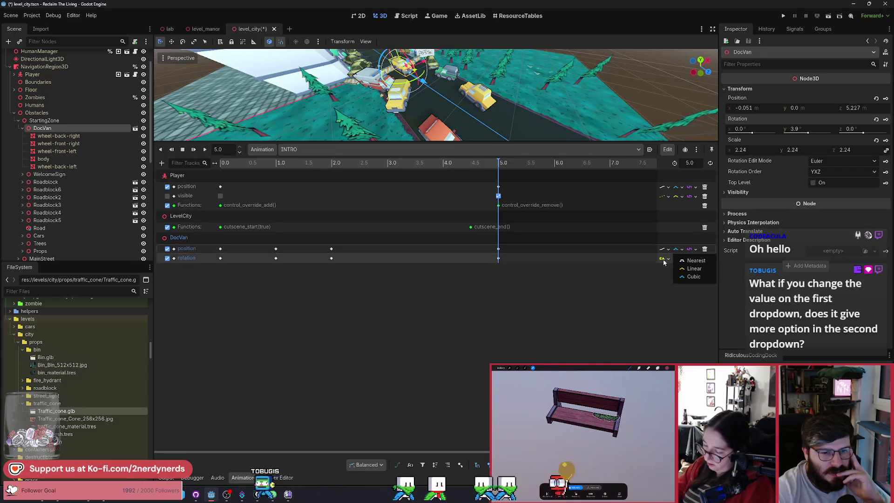
{"action": "left_click", "coordinate": [663, 259]}
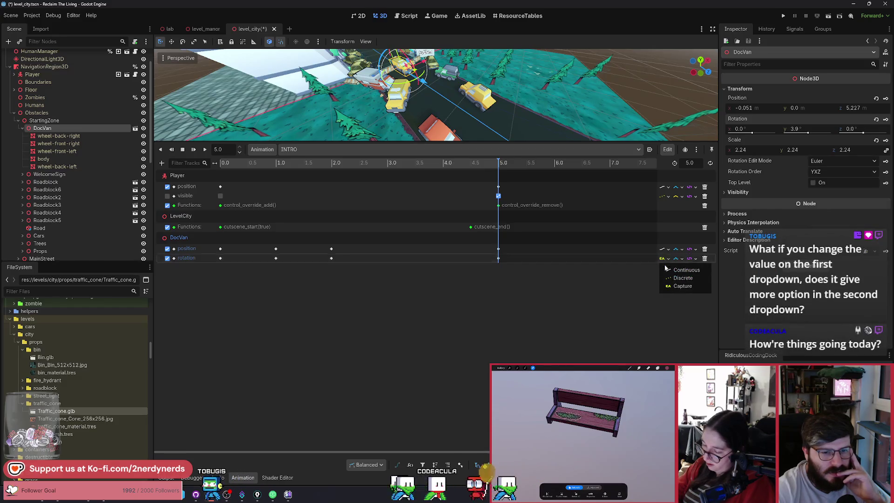
{"action": "left_click", "coordinate": [671, 270]}
{"action": "left_click", "coordinate": [679, 260]}
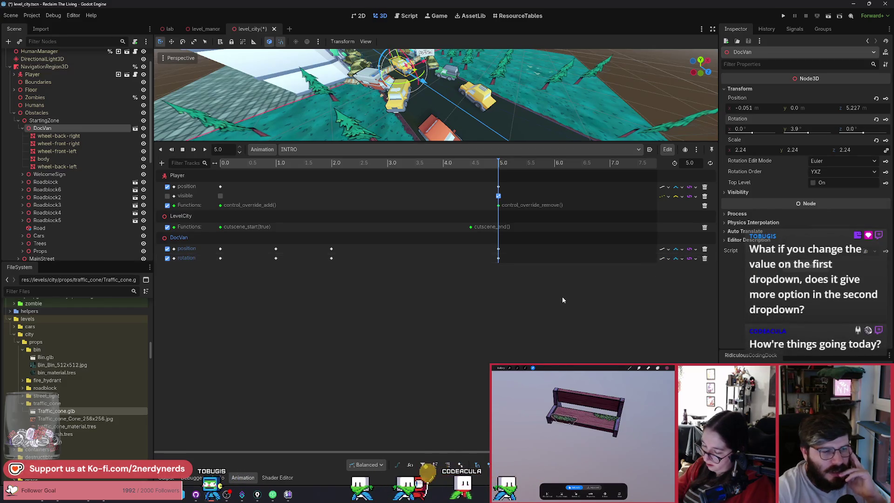
{"action": "left_click_drag", "start_coordinate": [353, 140], "coordinate": [366, 221]}
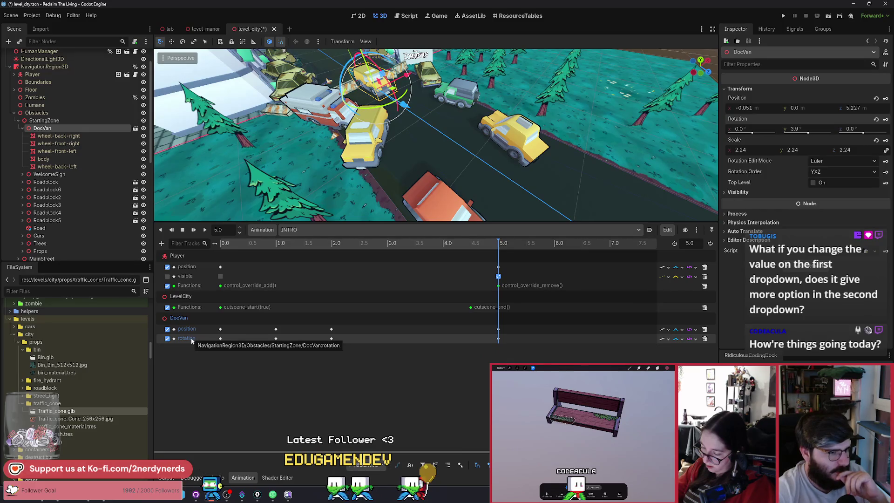
Step: Rewind INTRO to 0.0 s to show DocVan at x −1.325, z 25.439, 171.8°, and ungroup tracks by node
{"action": "left_click", "coordinate": [465, 243]}
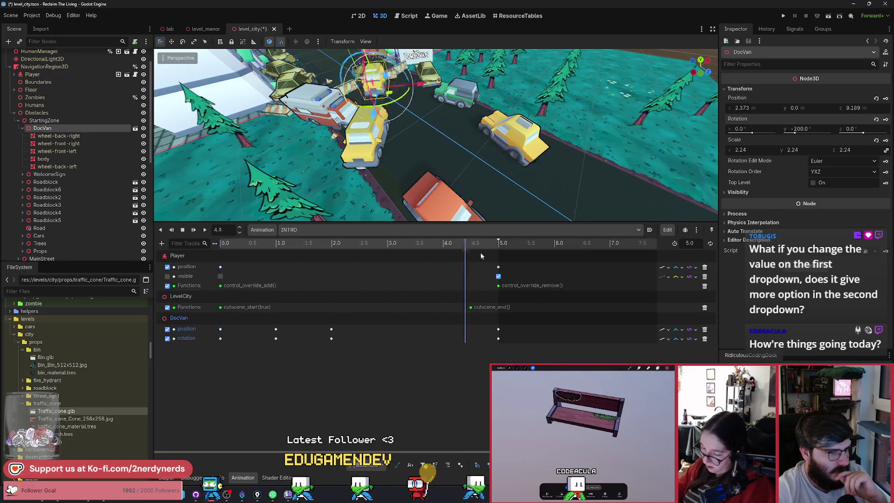
{"action": "left_click_drag", "start_coordinate": [481, 256], "coordinate": [203, 257]}
{"action": "left_click", "coordinate": [167, 338]}
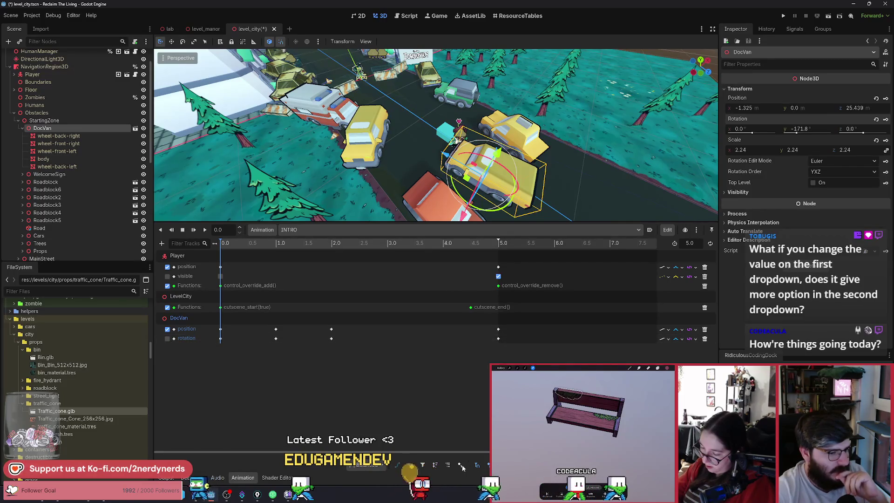
{"action": "left_click", "coordinate": [448, 466]}
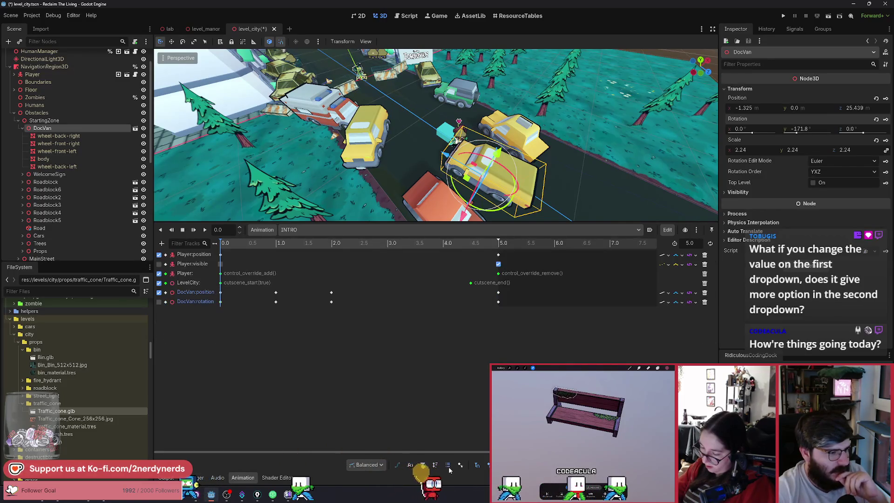
Step: Add a DocVan rotation:y property track to INTRO, then group tracks by node again
{"action": "left_click", "coordinate": [162, 243]}
{"action": "left_click", "coordinate": [179, 255]}
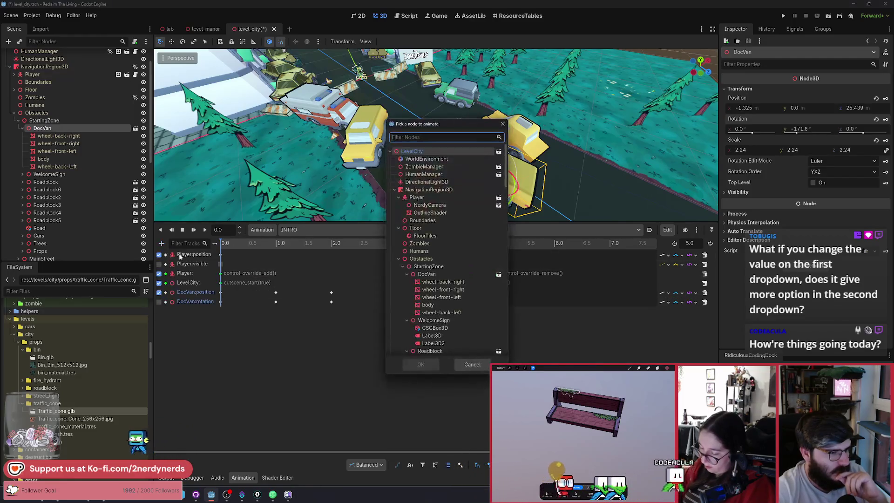
{"action": "left_click", "coordinate": [430, 274]}
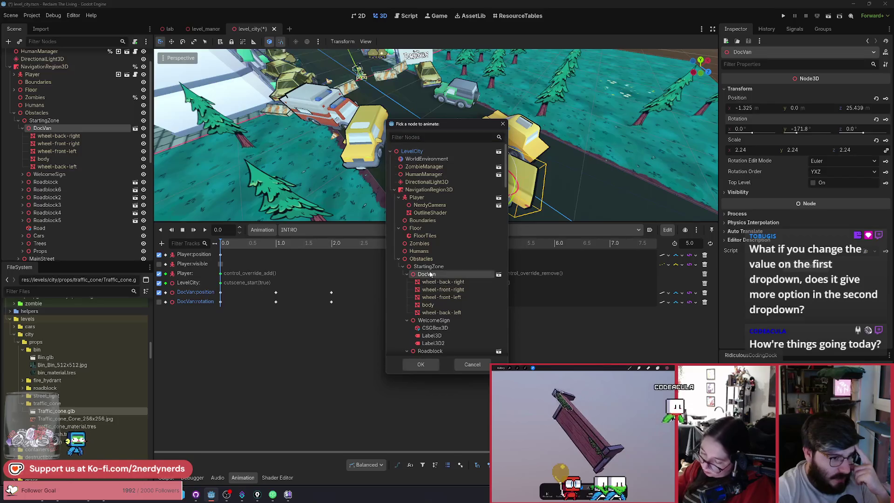
{"action": "left_click", "coordinate": [431, 365]}
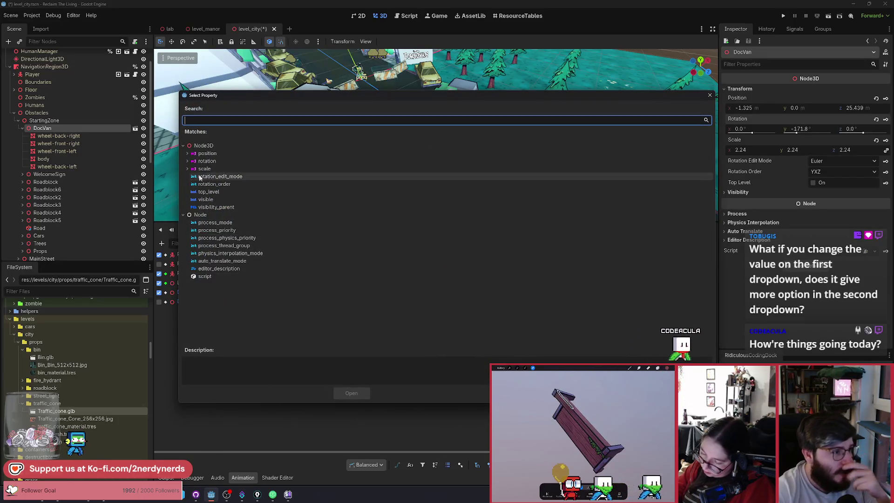
{"action": "left_click", "coordinate": [187, 161]}
{"action": "left_click", "coordinate": [203, 176]}
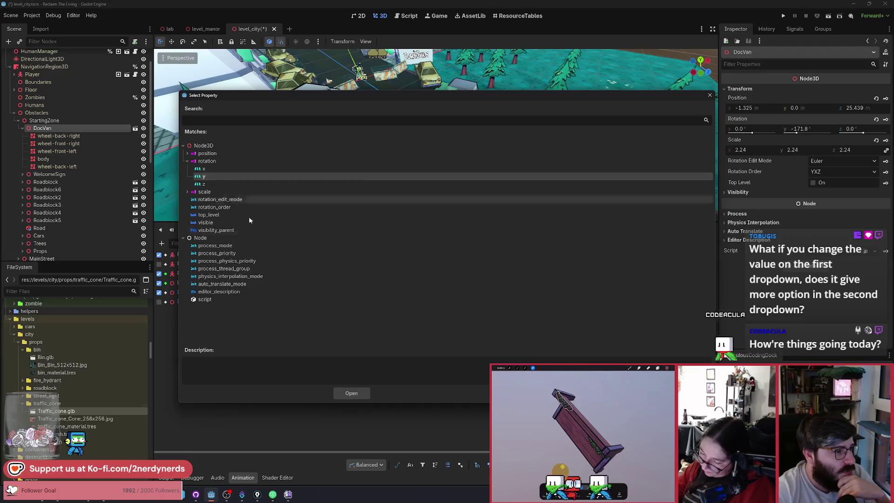
{"action": "left_click", "coordinate": [352, 394]}
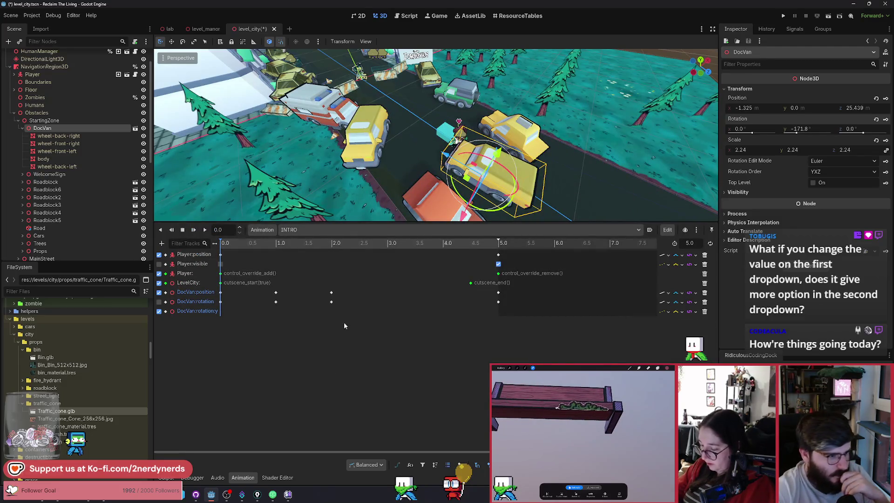
{"action": "left_click", "coordinate": [449, 465]}
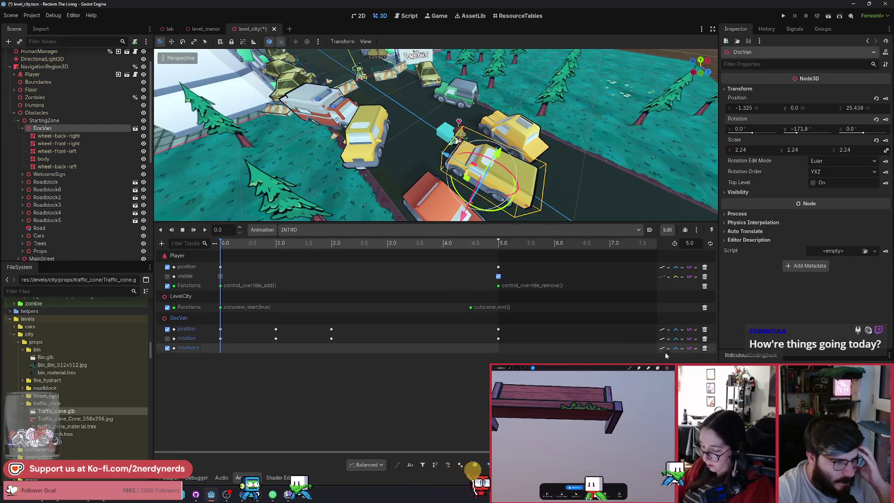
Step: Delete the extra DocVan rotation:y track and save level_city
{"action": "left_click", "coordinate": [704, 349]}
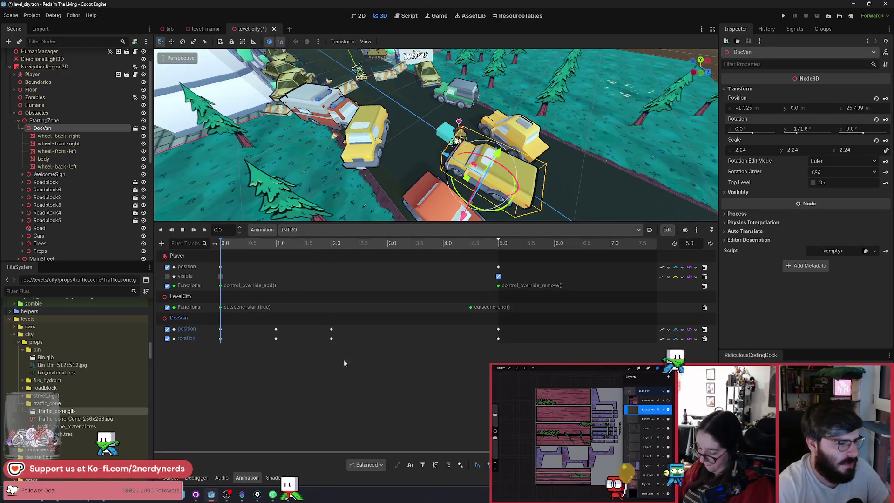
{"action": "key", "text": "ctrl+s"}
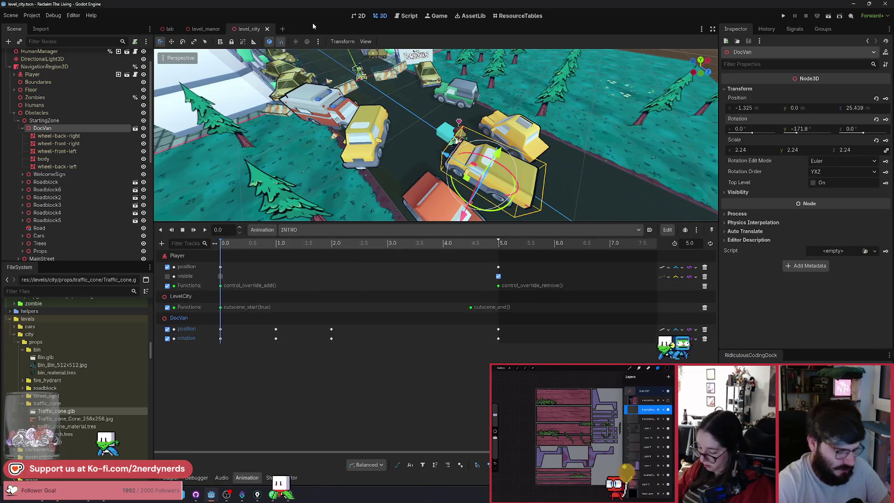
{"action": "key", "text": "shift+alt+o"}
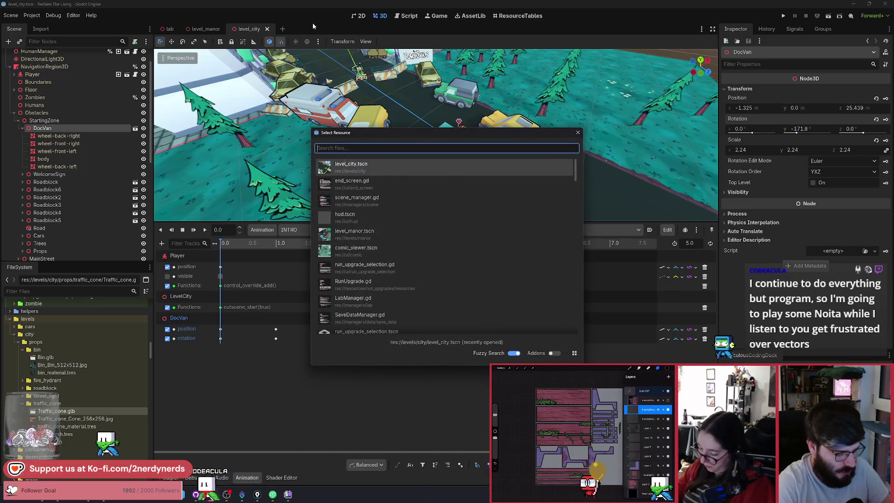
Step: Open hud.tscn and select its AnimationPlayer and the ColorRect in CUTSCENE_CONCEAL
{"action": "type", "text": "hud"}
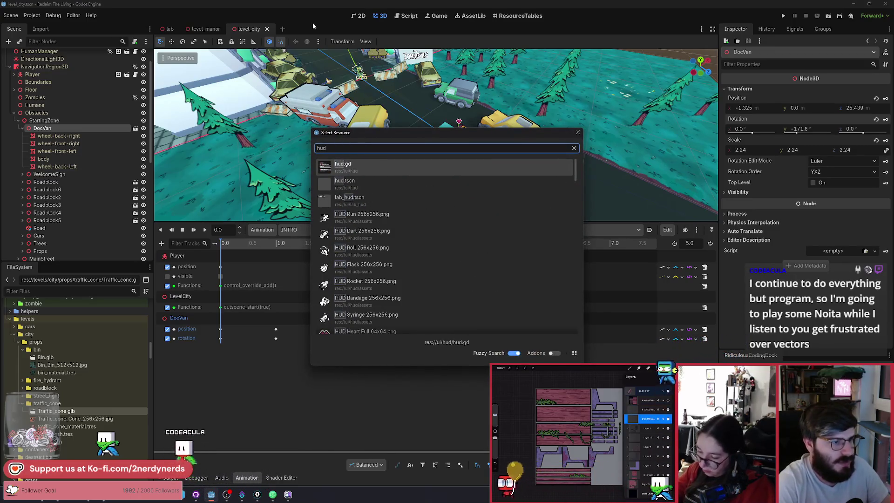
{"action": "key", "text": "Down"}
{"action": "key", "text": "Return"}
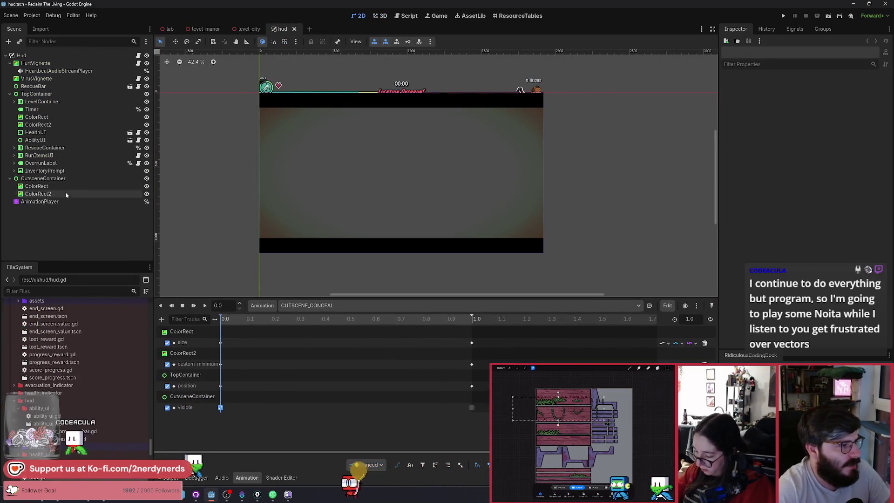
{"action": "left_click", "coordinate": [40, 202]}
{"action": "left_click", "coordinate": [195, 335]}
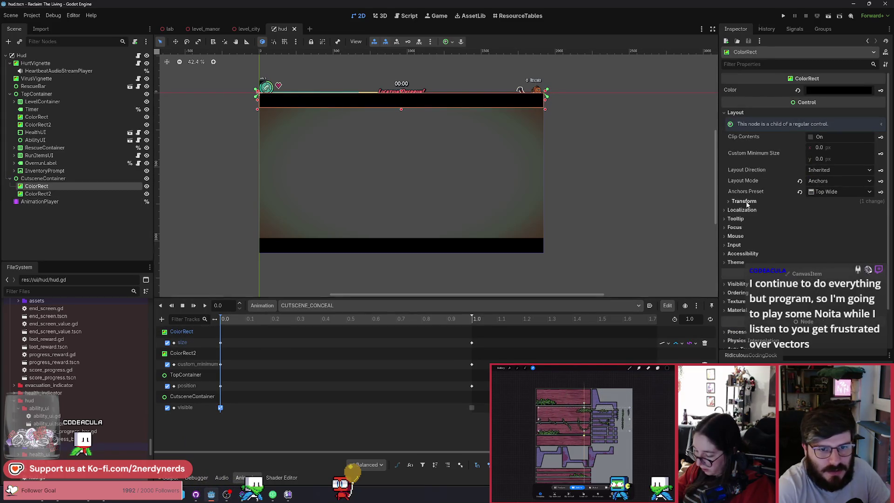
Step: Key ColorRect's rotation, delete that track again, save hud and close its tab
{"action": "left_click", "coordinate": [879, 257]}
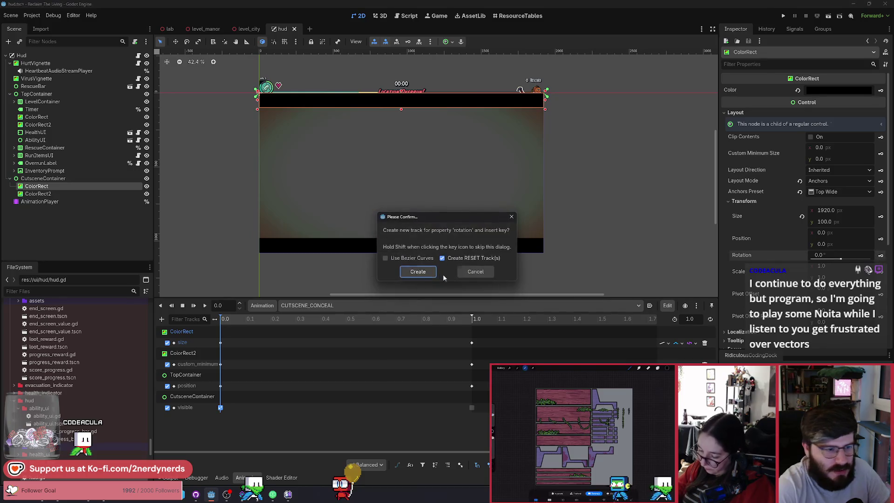
{"action": "left_click", "coordinate": [419, 273]}
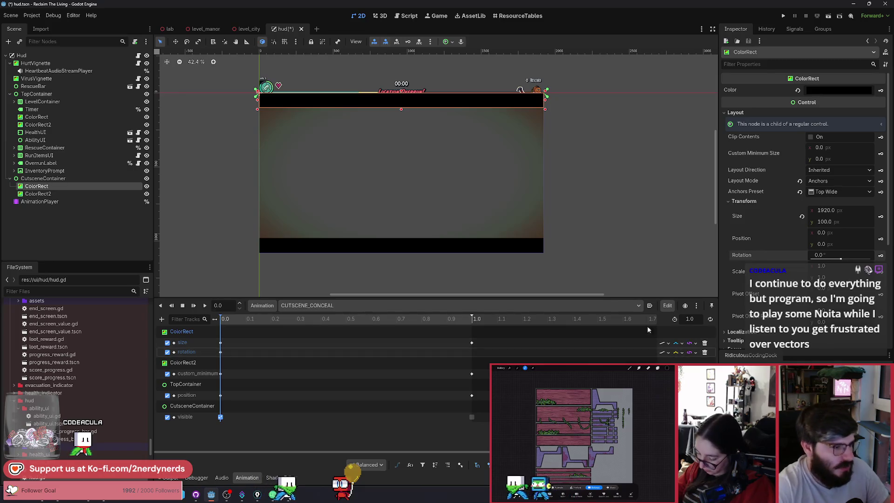
{"action": "left_click", "coordinate": [705, 353]}
{"action": "key", "text": "ctrl+s"}
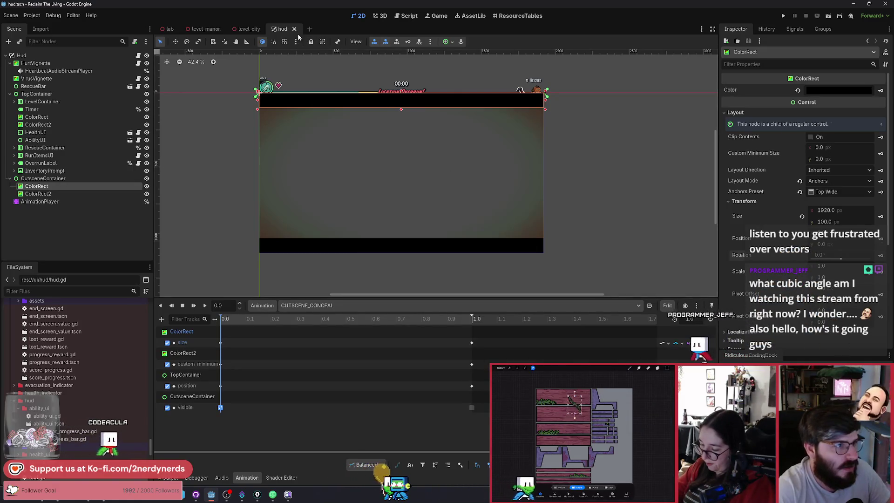
{"action": "left_click", "coordinate": [294, 29]}
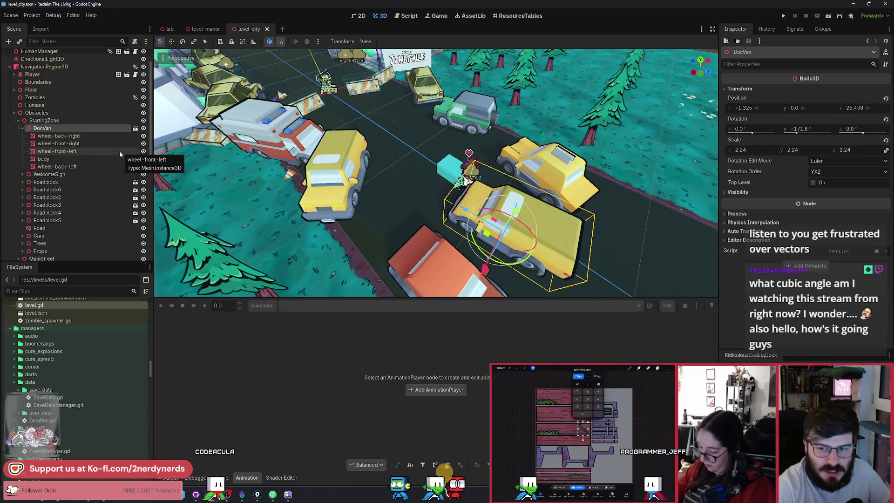
Step: Select level_city's AnimationPlayer and scrub the INTRO animation to about 4.8 s
{"action": "scroll", "coordinate": [65, 256], "scroll_direction": "down", "scroll_amount": 5}
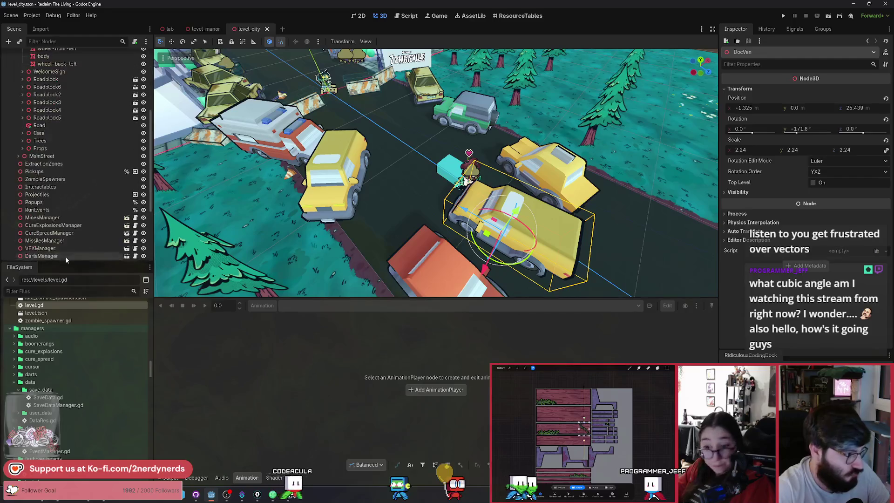
{"action": "left_click", "coordinate": [59, 255]}
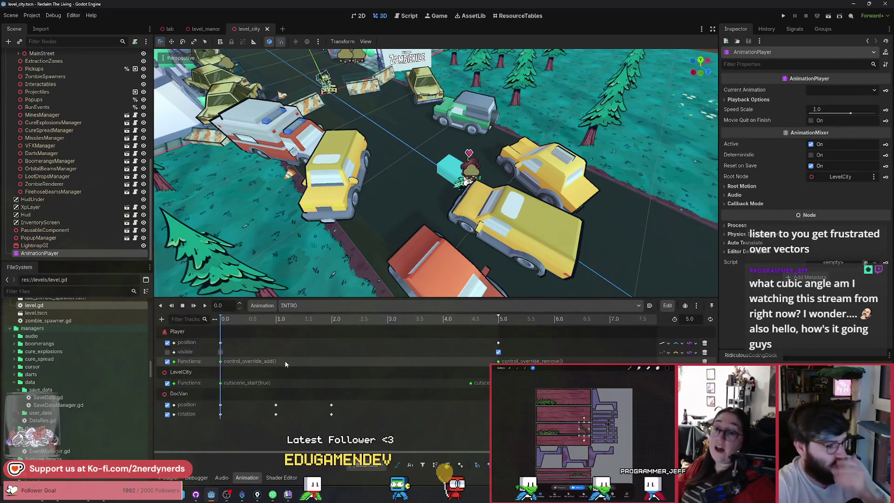
{"action": "mouse_move", "coordinate": [232, 318]}
{"action": "left_mouse_down"}
{"action": "mouse_move", "coordinate": [475, 342]}
{"action": "mouse_move", "coordinate": [321, 354]}
{"action": "mouse_move", "coordinate": [381, 359]}
{"action": "mouse_move", "coordinate": [366, 362]}
{"action": "mouse_move", "coordinate": [206, 362]}
{"action": "left_mouse_up"}
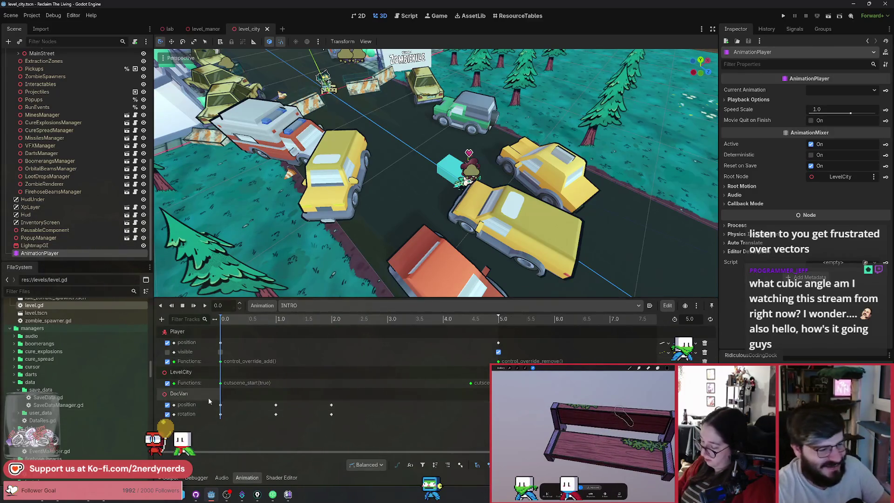
Step: Preview INTRO's opening, select DocVan's first rotation key, then select DocVan to inspect its 151.2° Y rotation
{"action": "left_click", "coordinate": [306, 320]}
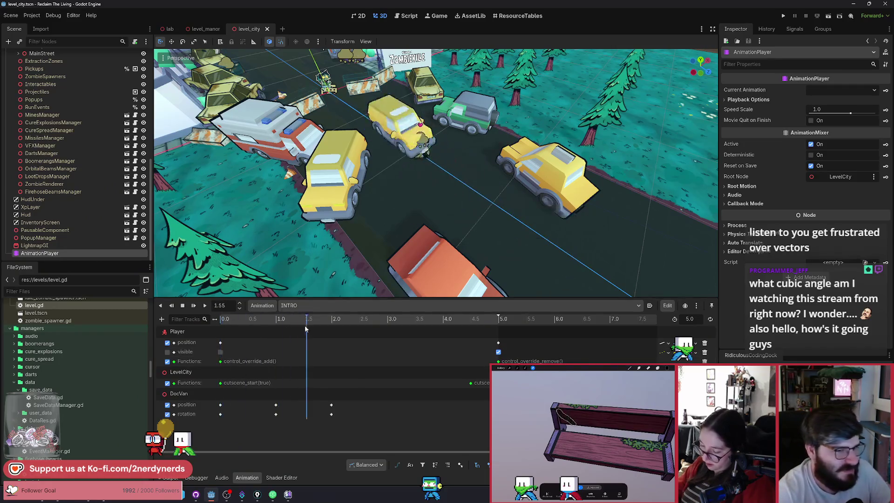
{"action": "left_click", "coordinate": [245, 319]}
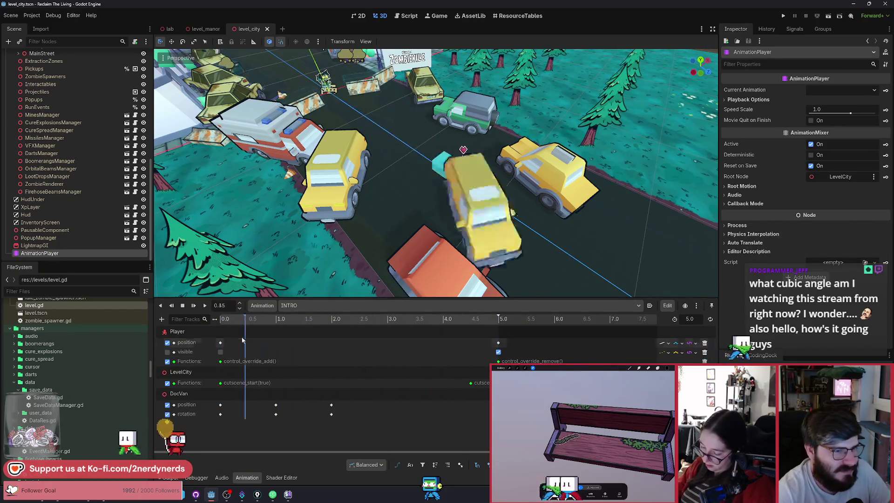
{"action": "mouse_move", "coordinate": [240, 339]}
{"action": "left_mouse_down"}
{"action": "mouse_move", "coordinate": [260, 341]}
{"action": "mouse_move", "coordinate": [223, 342]}
{"action": "left_mouse_up"}
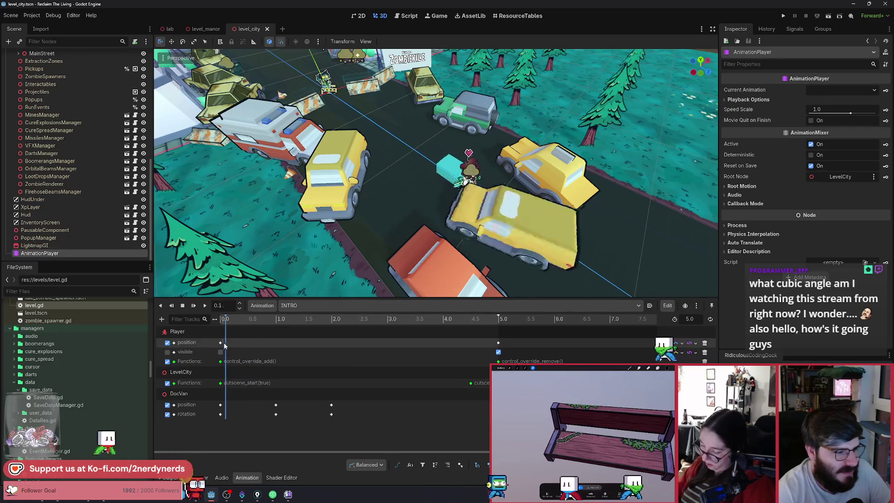
{"action": "left_click", "coordinate": [220, 414]}
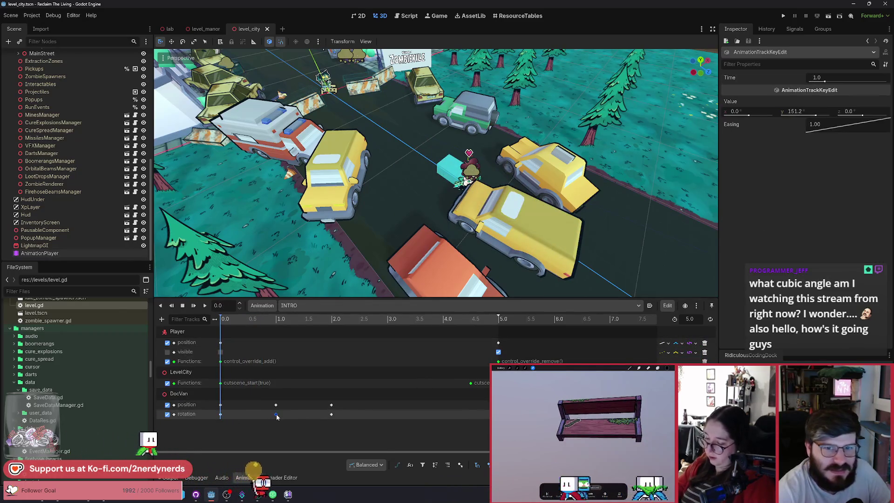
{"action": "left_click", "coordinate": [220, 415]}
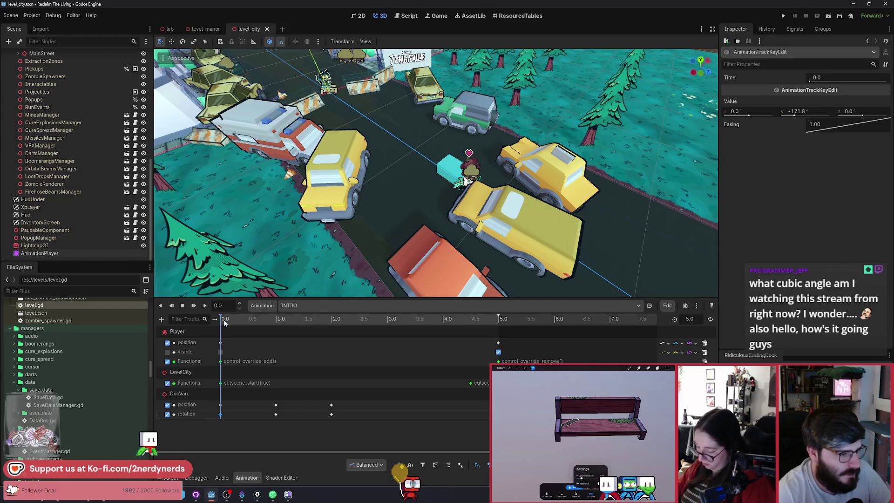
{"action": "left_click_drag", "start_coordinate": [224, 322], "coordinate": [276, 330]}
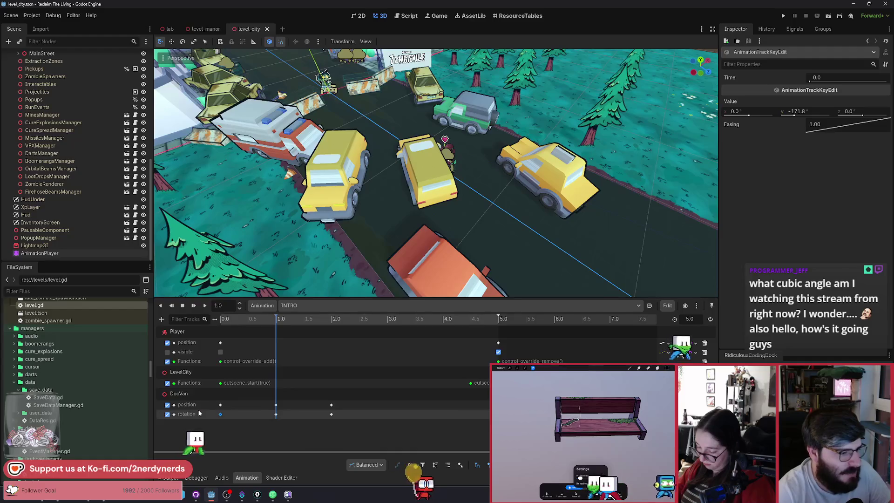
{"action": "left_click", "coordinate": [185, 396]}
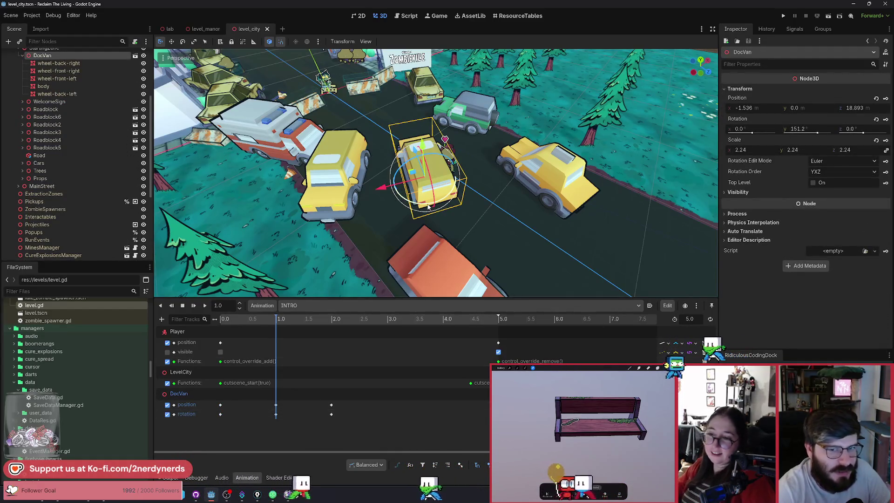
Step: Change DocVan's Inspector Y rotation to -208.8° (151.2-360) and scrub INTRO near its start
{"action": "mouse_move", "coordinate": [416, 210]}
{"action": "left_mouse_down"}
{"action": "mouse_move", "coordinate": [404, 202]}
{"action": "mouse_move", "coordinate": [438, 241]}
{"action": "mouse_move", "coordinate": [461, 234]}
{"action": "left_mouse_up"}
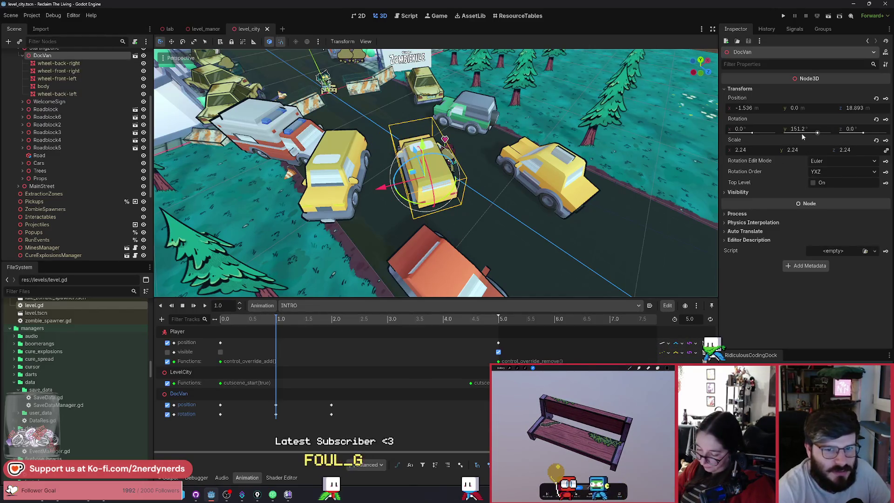
{"action": "left_click", "coordinate": [813, 128]}
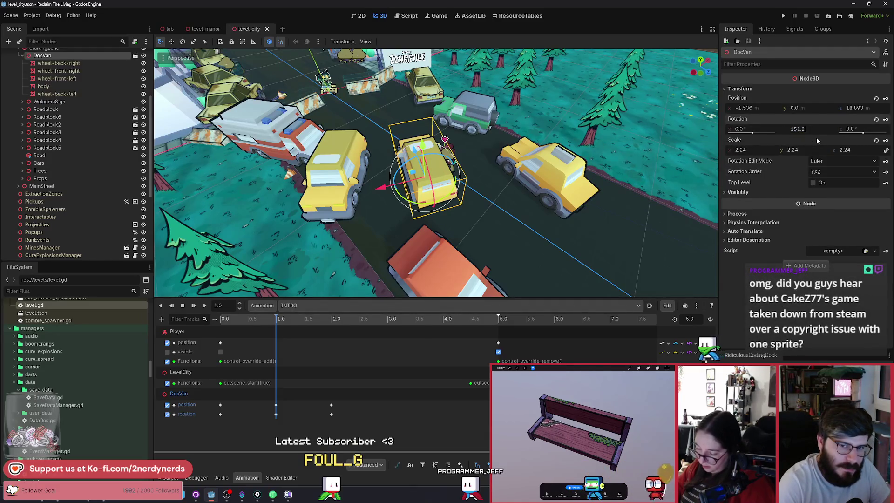
{"action": "type", "text": "-360"}
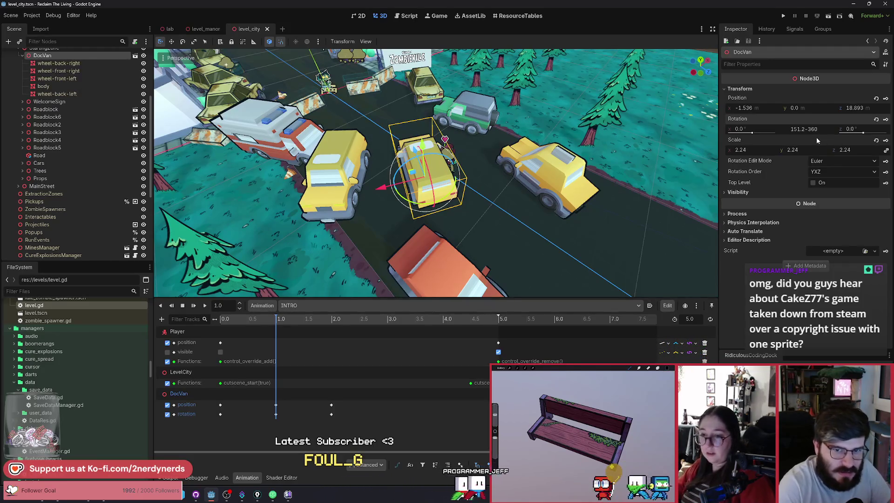
{"action": "key", "text": "Return"}
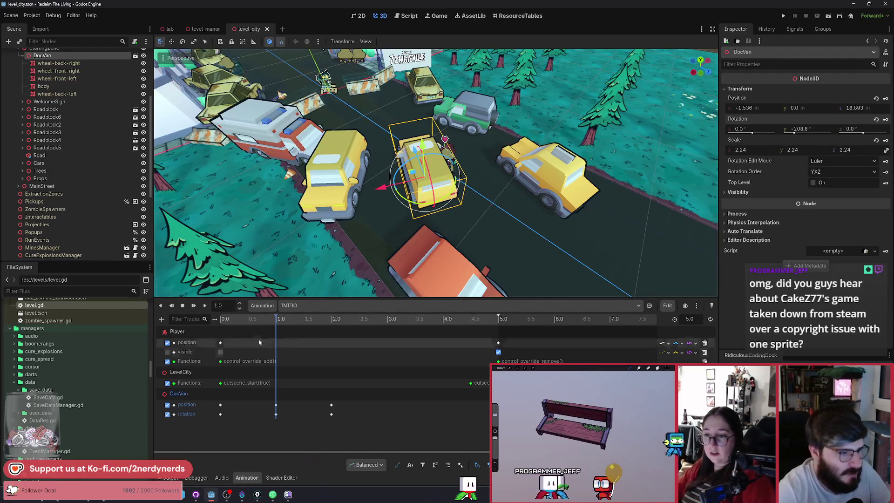
{"action": "mouse_move", "coordinate": [264, 321]}
{"action": "left_mouse_down"}
{"action": "mouse_move", "coordinate": [241, 328]}
{"action": "mouse_move", "coordinate": [270, 333]}
{"action": "mouse_move", "coordinate": [214, 337]}
{"action": "mouse_move", "coordinate": [276, 351]}
{"action": "left_mouse_up"}
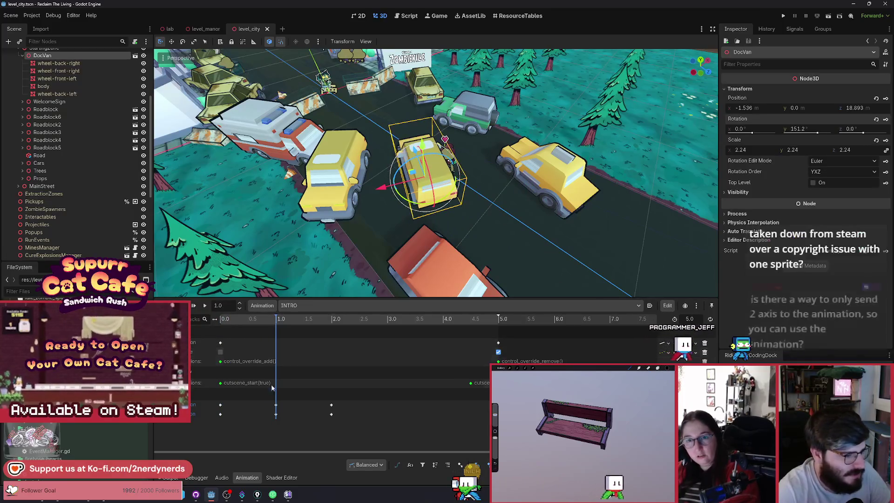
Step: Set the DocVan rotation key at 1.0 s to Y -208.8°, save, and scrub between 0.7 and 1.0 s
{"action": "left_click", "coordinate": [221, 415]}
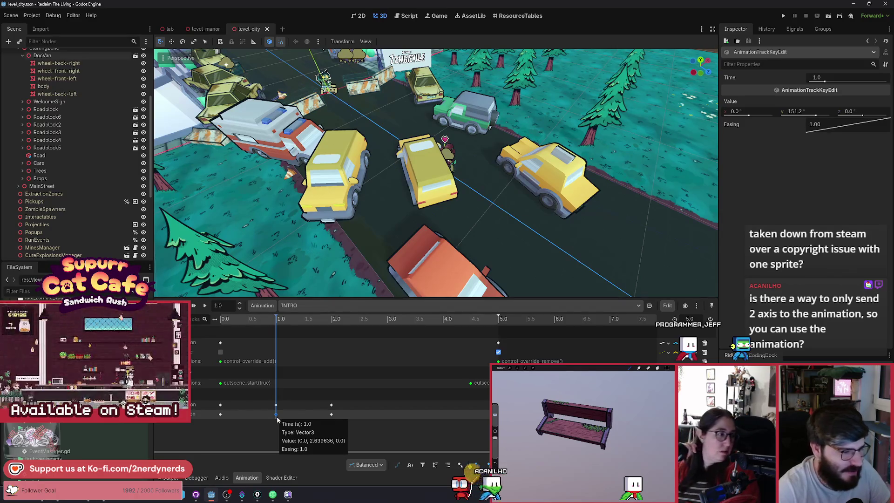
{"action": "left_click", "coordinate": [795, 116]}
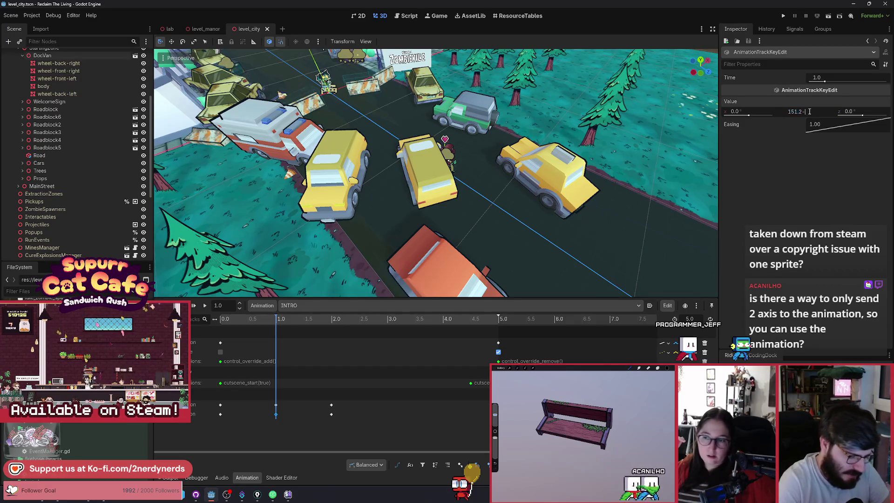
{"action": "type", "text": "3.9"}
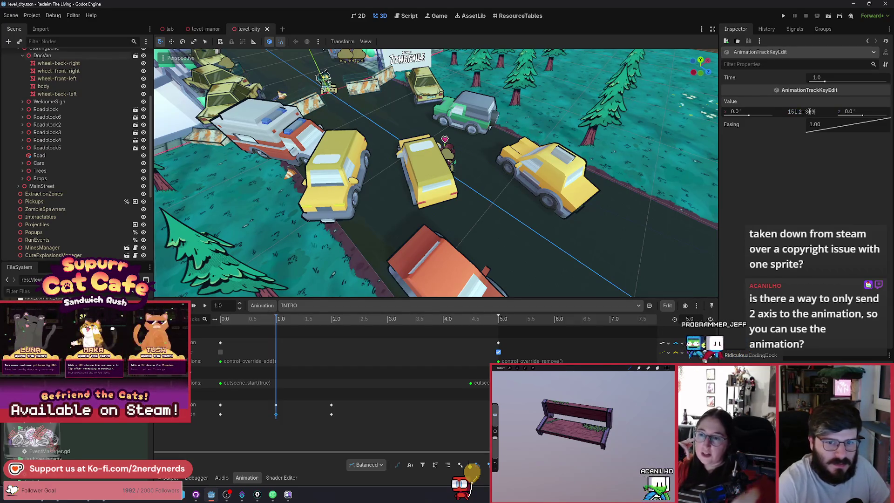
{"action": "key", "text": "Return"}
{"action": "key", "text": "ctrl+s"}
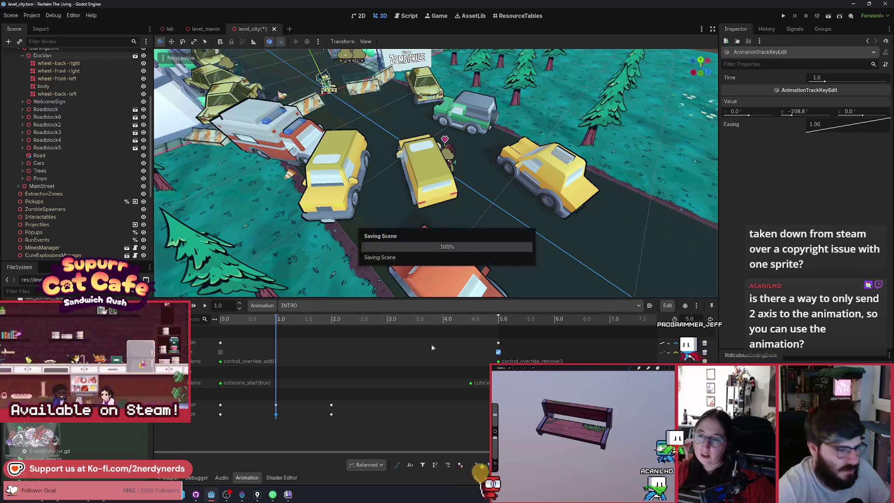
{"action": "mouse_move", "coordinate": [264, 322]}
{"action": "left_mouse_down"}
{"action": "mouse_move", "coordinate": [246, 333]}
{"action": "mouse_move", "coordinate": [284, 337]}
{"action": "mouse_move", "coordinate": [200, 337]}
{"action": "mouse_move", "coordinate": [280, 348]}
{"action": "left_mouse_up"}
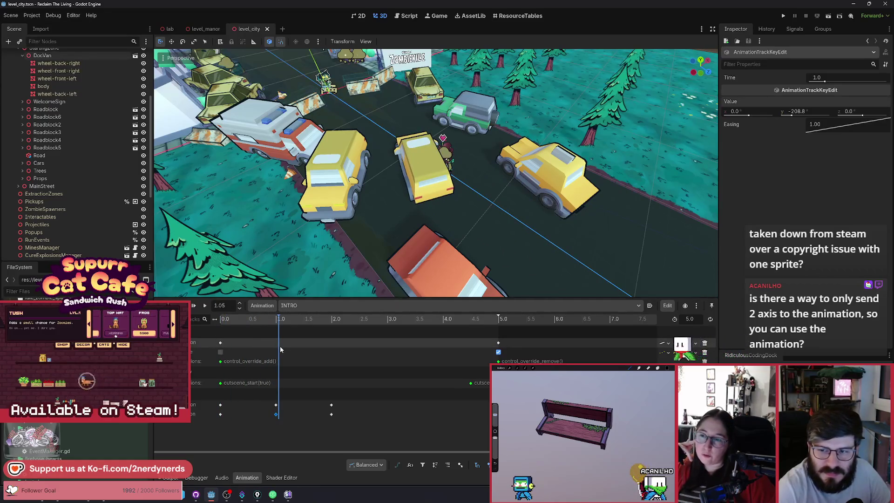
{"action": "left_click_drag", "start_coordinate": [280, 346], "coordinate": [275, 346]}
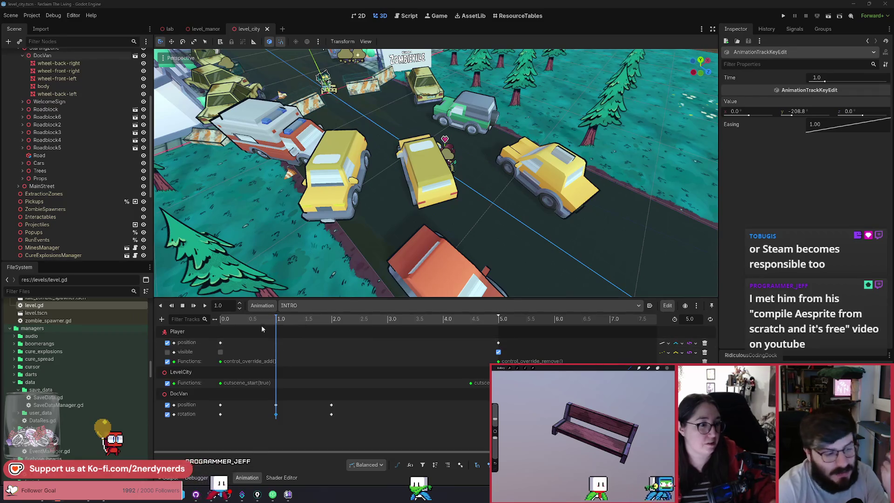
Step: Scrub to just after 1 s and play the INTRO animation twice
{"action": "mouse_move", "coordinate": [285, 326]}
{"action": "left_mouse_down"}
{"action": "mouse_move", "coordinate": [439, 348]}
{"action": "mouse_move", "coordinate": [202, 354]}
{"action": "left_mouse_up"}
{"action": "left_click", "coordinate": [205, 306]}
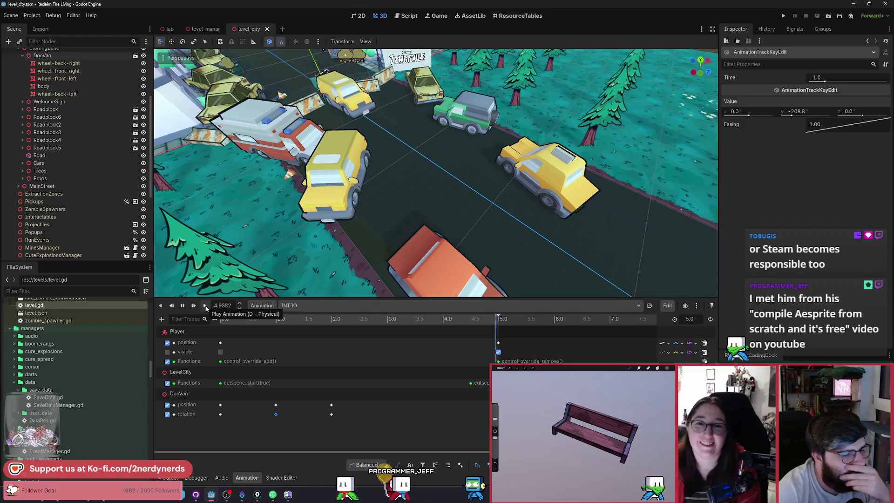
{"action": "left_click", "coordinate": [205, 306]}
Step: Move the closing keys from 5.0 s to 3.5 s, set the length to 3.5 s, and play
{"action": "left_click", "coordinate": [496, 343]}
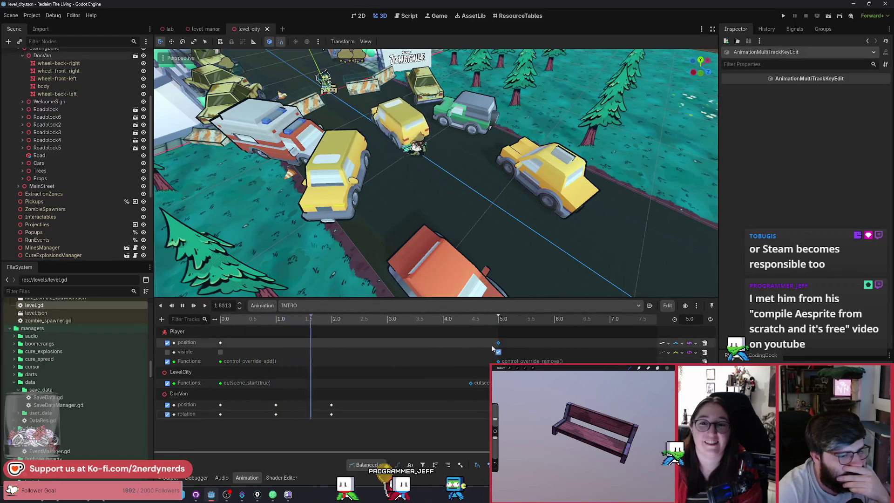
{"action": "left_click_drag", "start_coordinate": [497, 345], "coordinate": [415, 340]}
{"action": "left_click", "coordinate": [415, 325]}
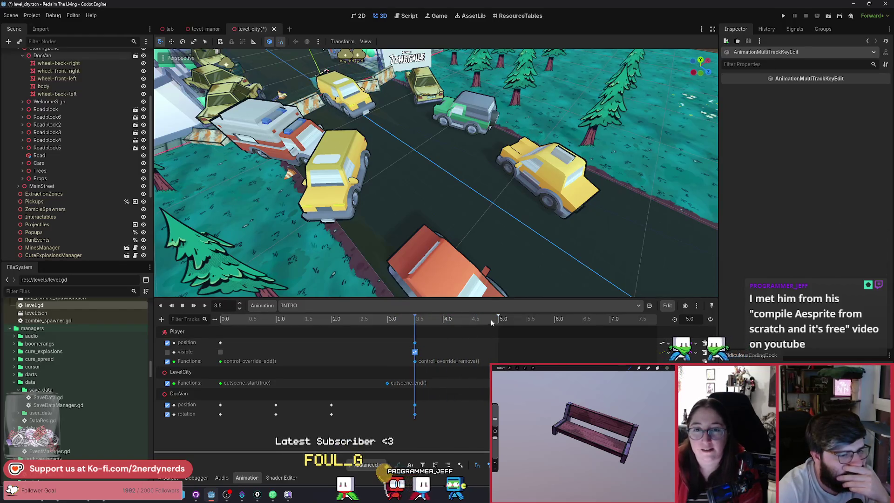
{"action": "left_click_drag", "start_coordinate": [498, 318], "coordinate": [420, 319]}
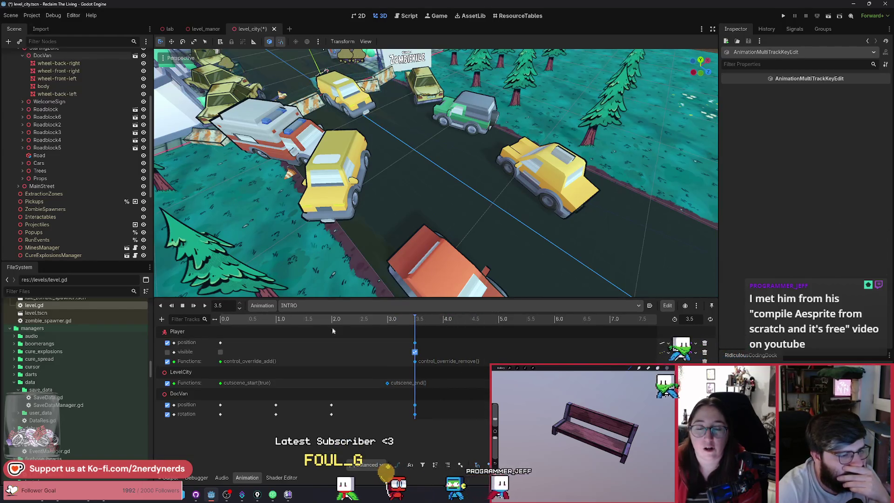
{"action": "left_click", "coordinate": [207, 308]}
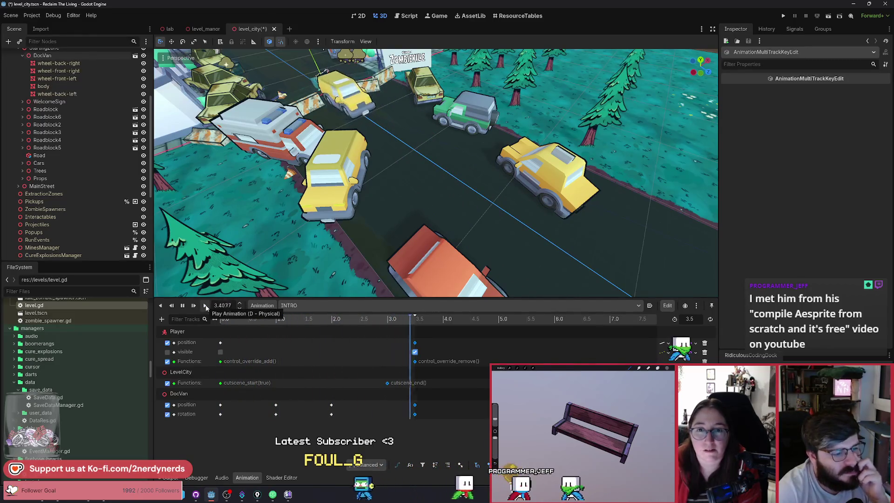
Step: Shift DocVan's middle keys later, moving the ~1.9 s keys to about 2.5 s
{"action": "left_click_drag", "start_coordinate": [283, 422], "coordinate": [277, 408]}
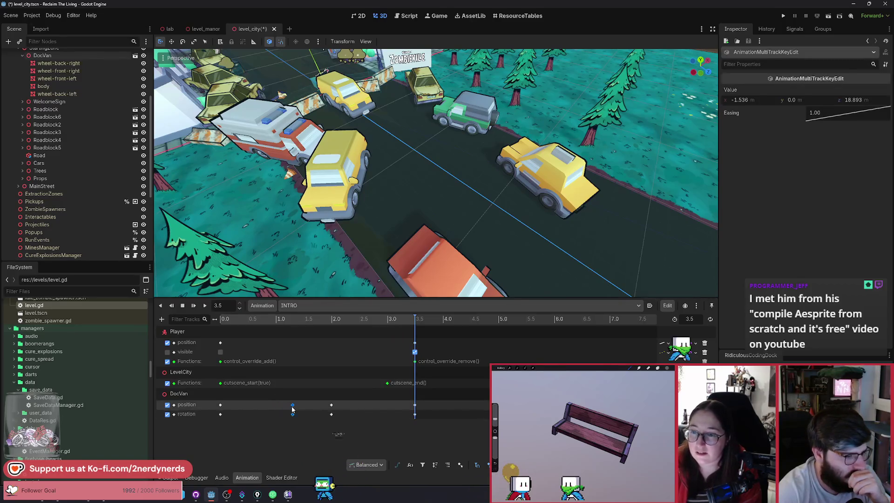
{"action": "mouse_move", "coordinate": [340, 421]}
{"action": "left_mouse_down"}
{"action": "mouse_move", "coordinate": [326, 401]}
{"action": "mouse_move", "coordinate": [370, 414]}
{"action": "left_mouse_up"}
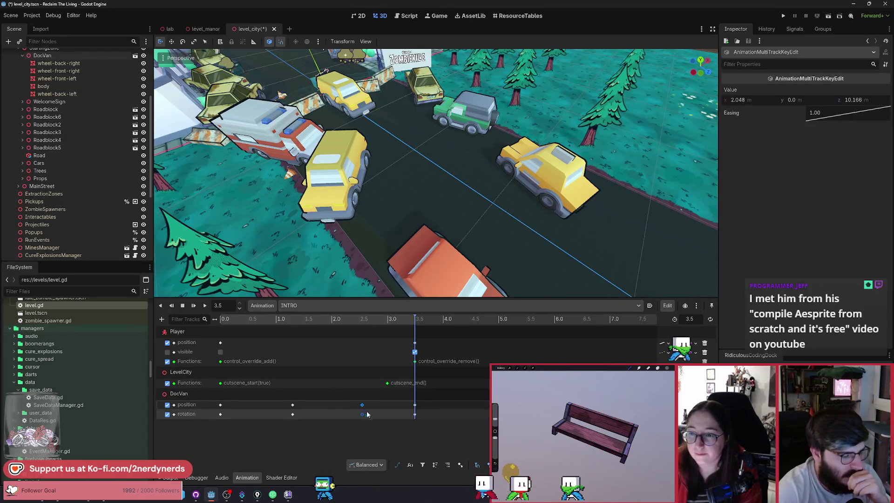
{"action": "left_click", "coordinate": [367, 414]}
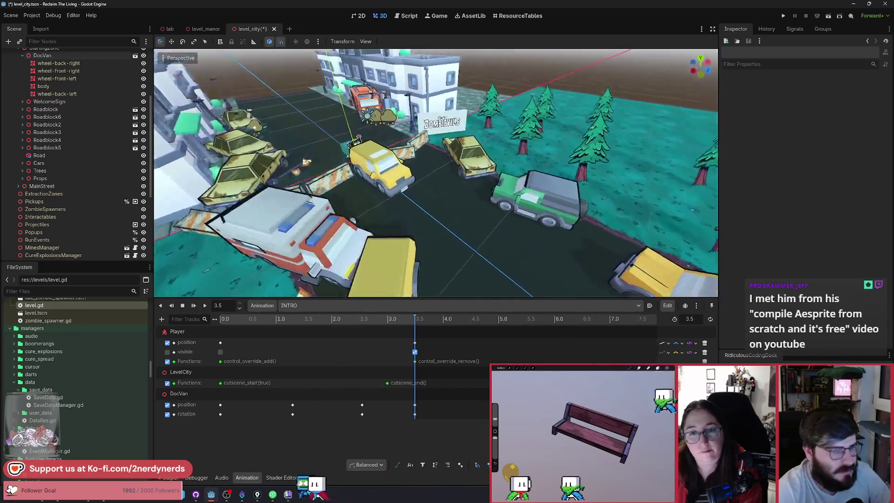
Step: Replay the retimed 3.5 s INTRO animation several times to watch DocVan park
{"action": "left_click", "coordinate": [206, 306]}
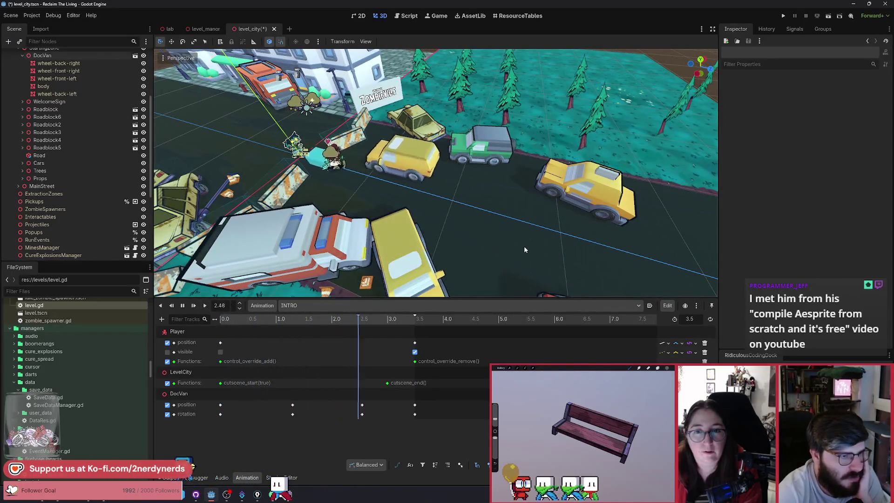
{"action": "left_click", "coordinate": [206, 306]}
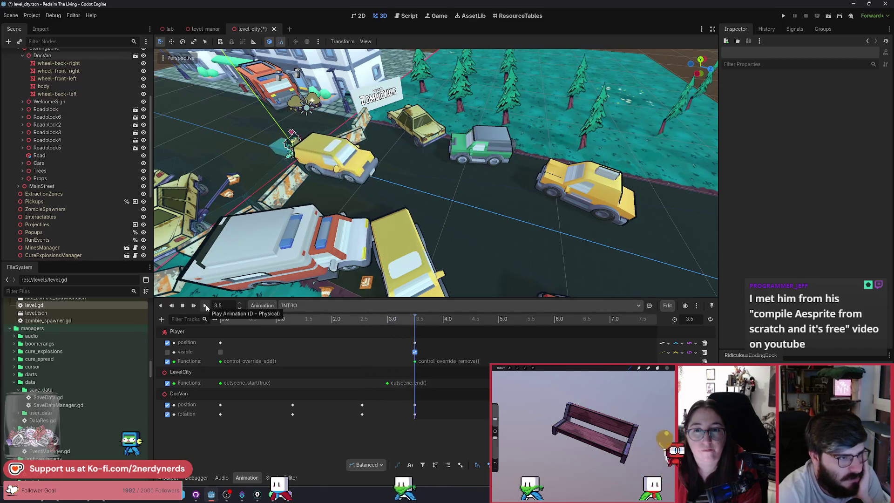
{"action": "left_click", "coordinate": [206, 305]}
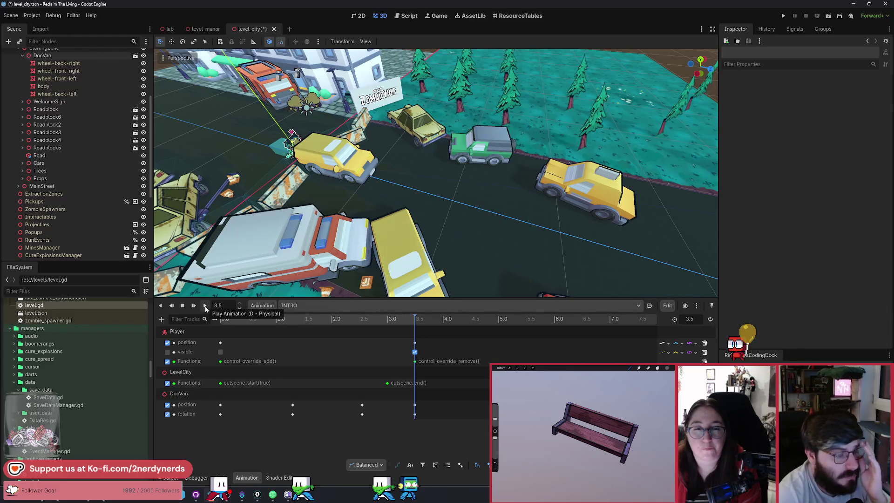
{"action": "left_click", "coordinate": [205, 307]}
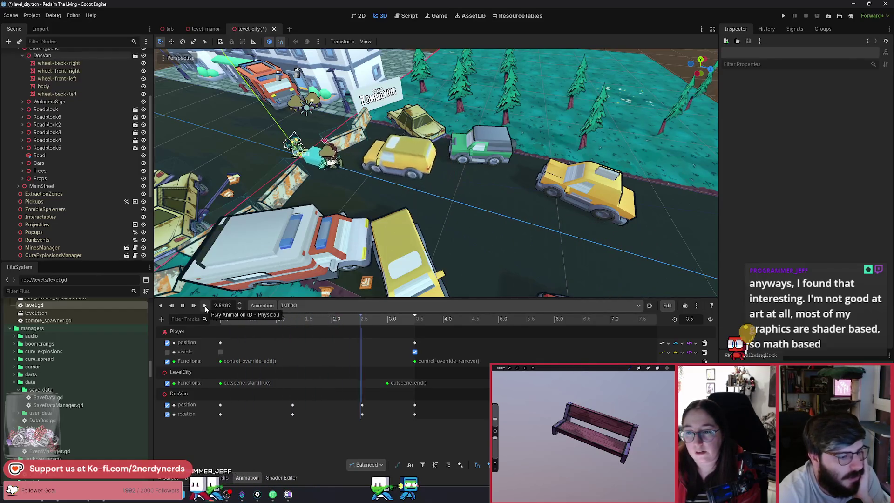
{"action": "left_click", "coordinate": [205, 306]}
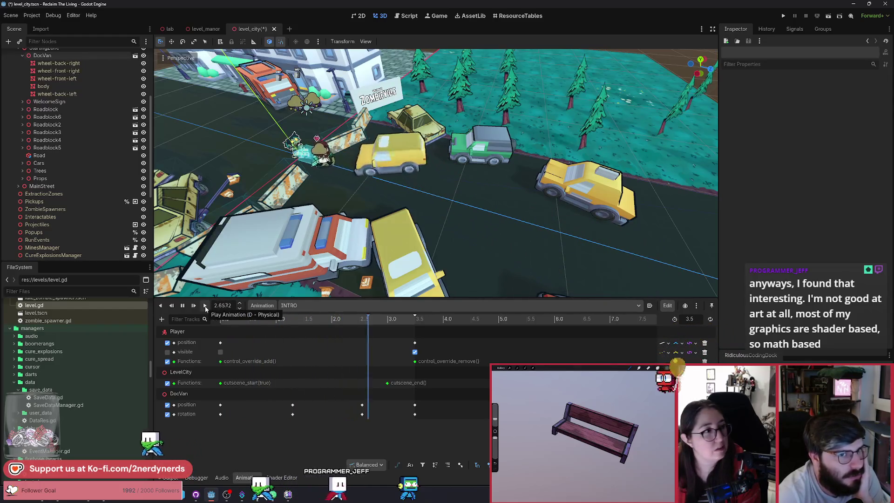
{"action": "left_click", "coordinate": [205, 306]}
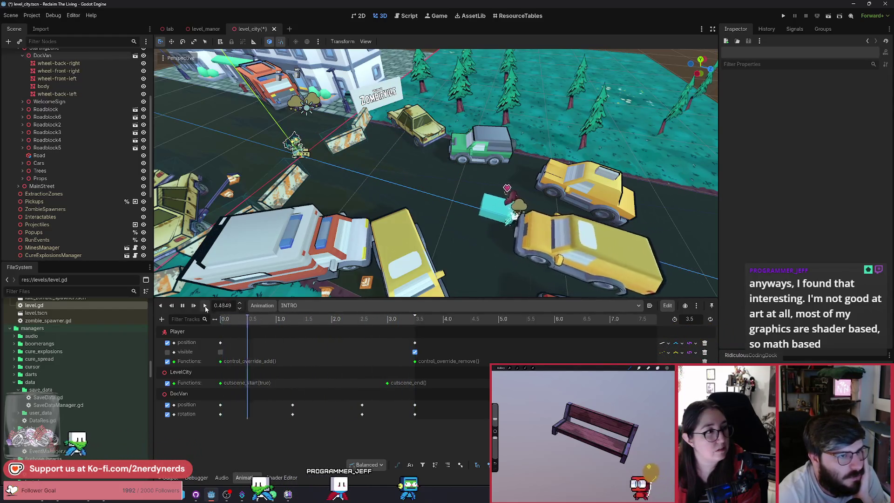
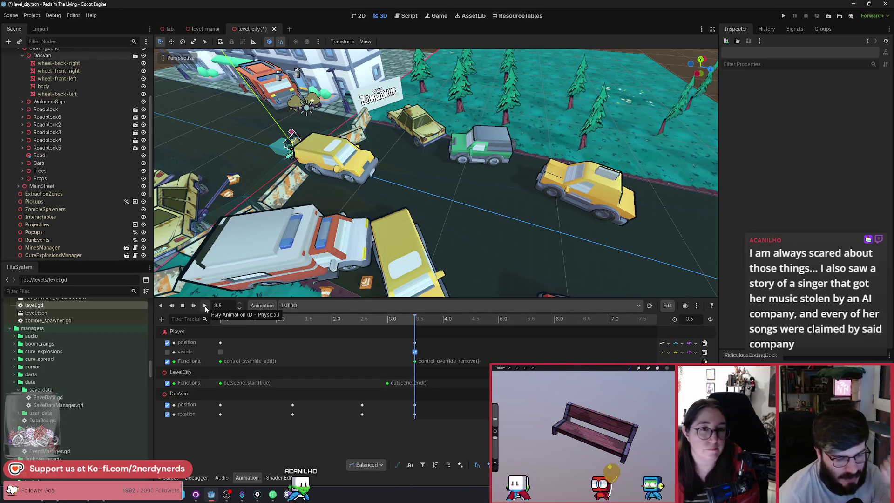
Step: Preview INTRO, then move DocVan's second keys to 1.0 s and its 2.5 s keys to 2.0 s
{"action": "left_click", "coordinate": [205, 306]}
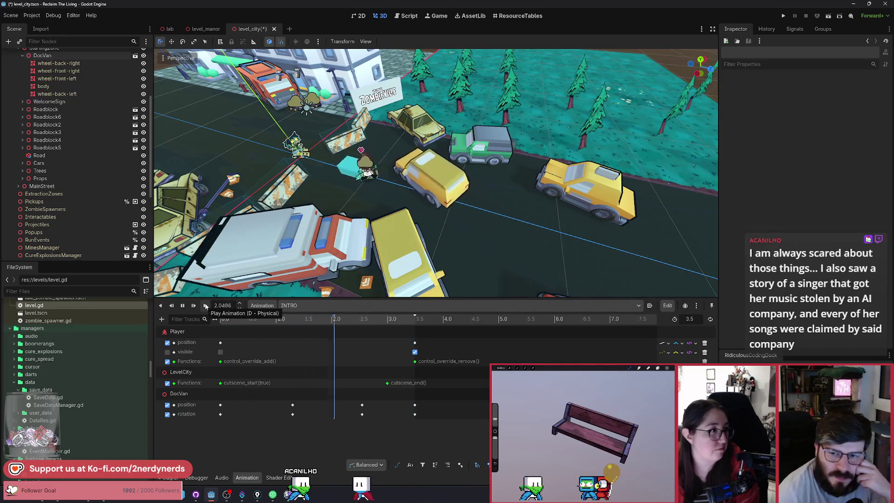
{"action": "left_click", "coordinate": [206, 306]}
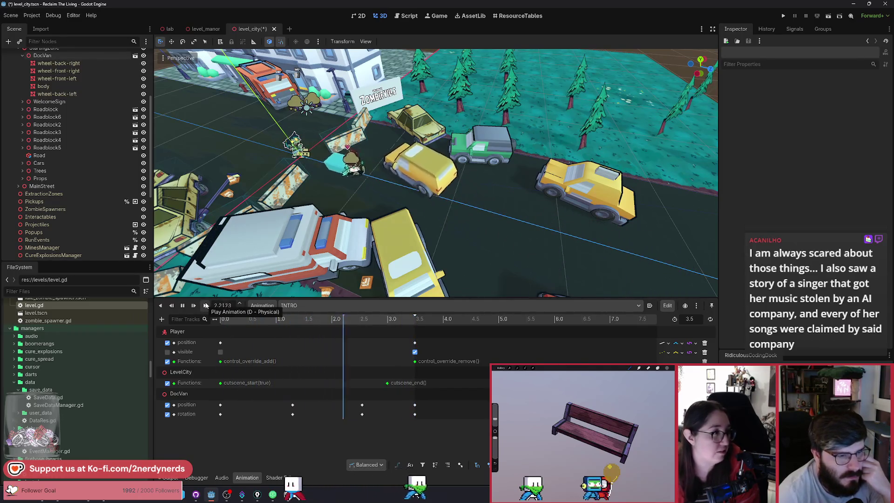
{"action": "left_click", "coordinate": [205, 305]}
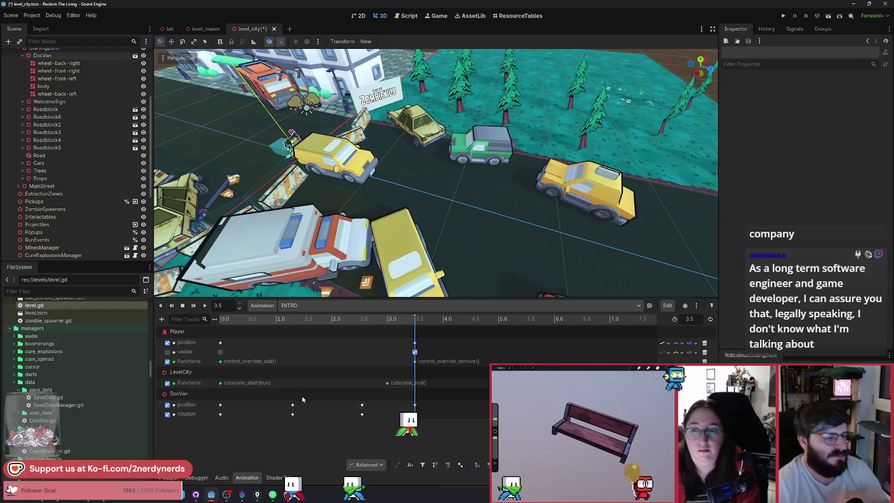
{"action": "mouse_move", "coordinate": [302, 396]}
{"action": "left_mouse_down"}
{"action": "mouse_move", "coordinate": [285, 418]}
{"action": "mouse_move", "coordinate": [274, 403]}
{"action": "left_mouse_up"}
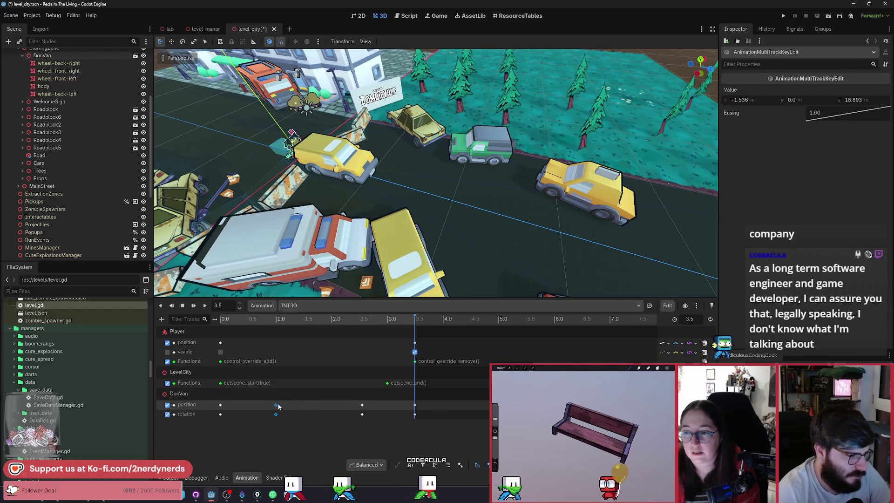
{"action": "left_click", "coordinate": [275, 320]}
{"action": "left_click", "coordinate": [342, 319]}
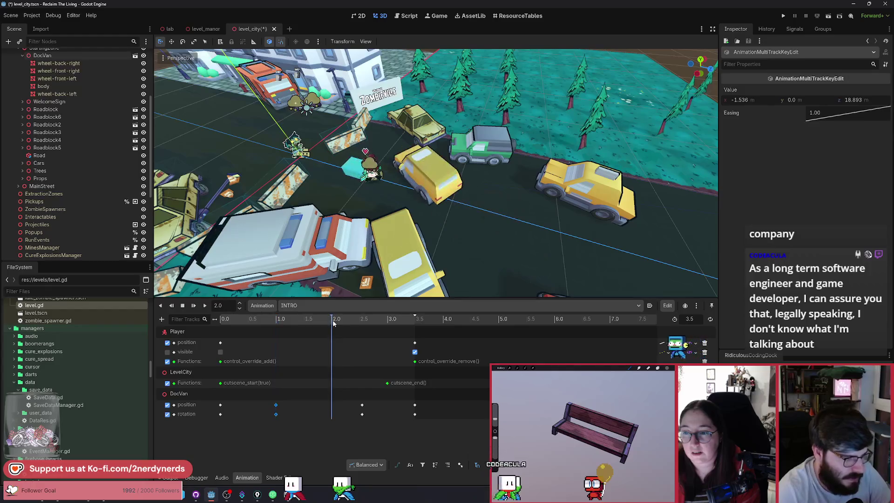
{"action": "left_click", "coordinate": [363, 405]}
{"action": "left_click_drag", "start_coordinate": [362, 406], "coordinate": [332, 411]}
Step: Shift every track's final key to 3.0 s, check the ending, and save level_city
{"action": "left_click_drag", "start_coordinate": [385, 333], "coordinate": [424, 421]}
{"action": "left_click_drag", "start_coordinate": [414, 344], "coordinate": [390, 344]}
{"action": "left_click", "coordinate": [389, 321]}
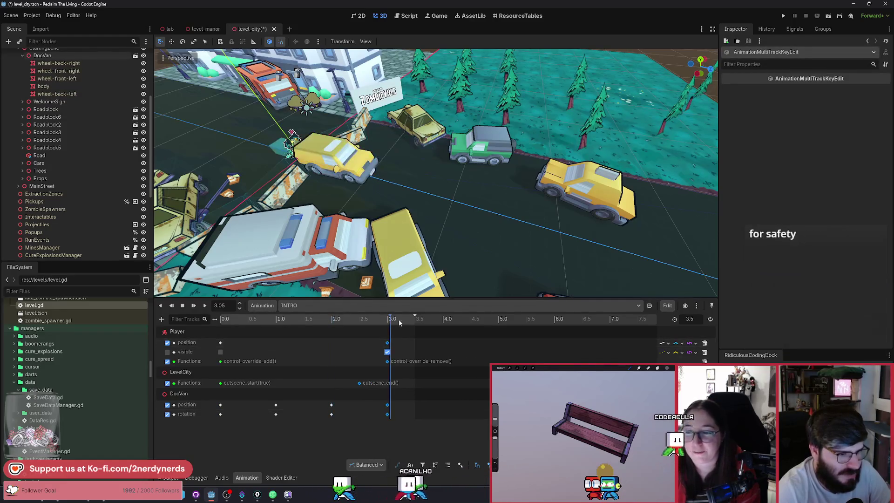
{"action": "key", "text": "ctrl+s"}
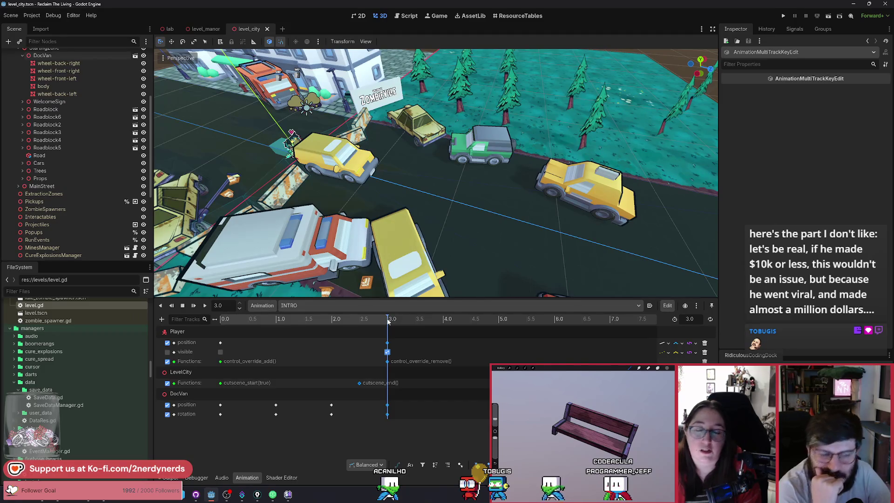
Step: Replay INTRO five times, then select DocVan's position and rotation keys at 2.0 s
{"action": "left_click", "coordinate": [205, 306]}
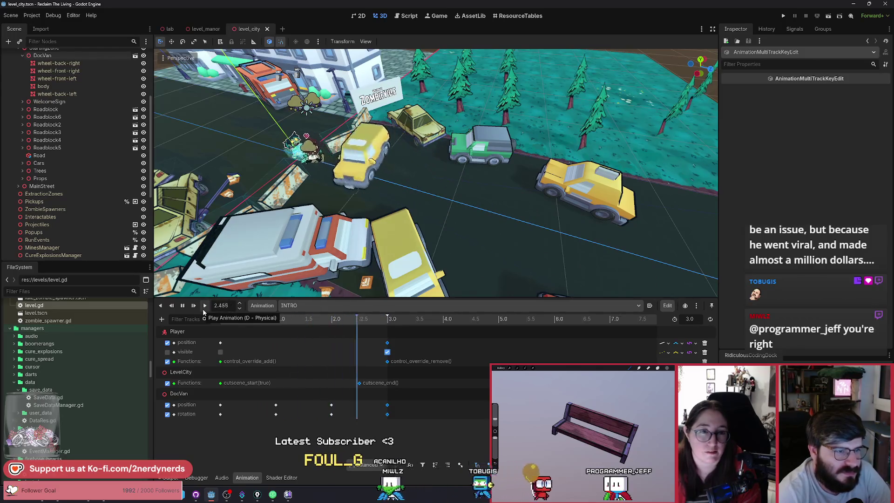
{"action": "left_click", "coordinate": [205, 307]}
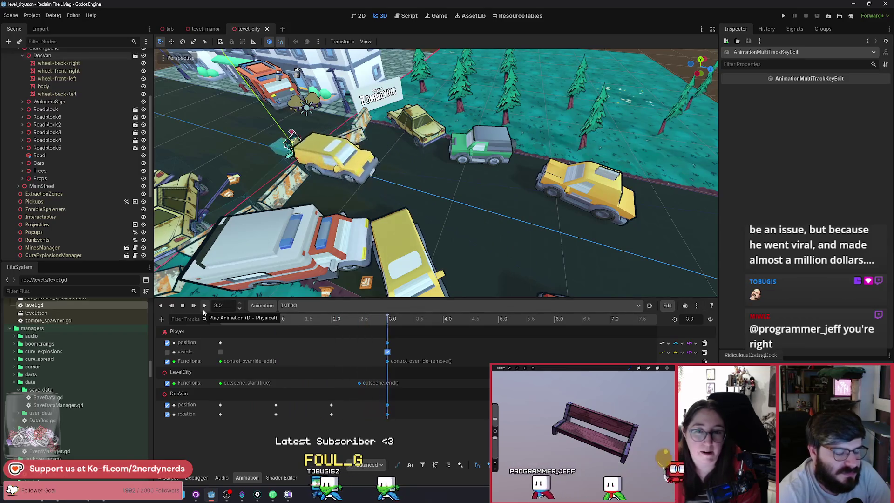
{"action": "left_click", "coordinate": [204, 309]}
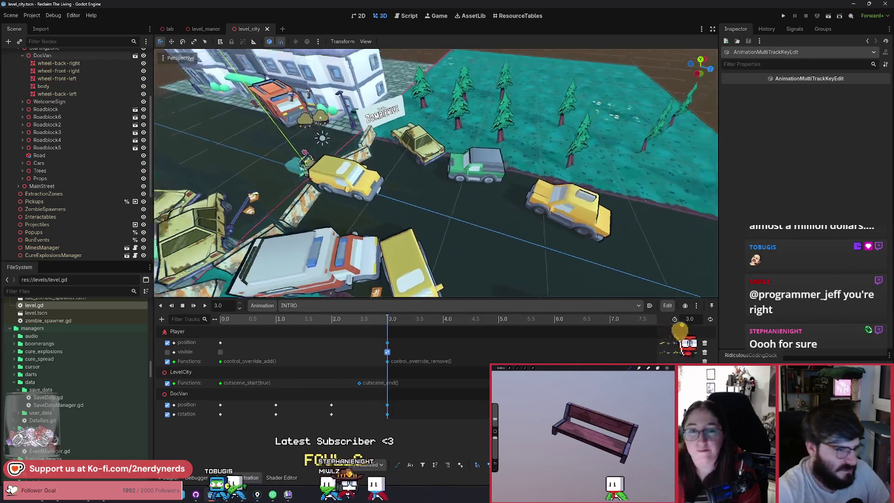
{"action": "scroll", "coordinate": [431, 240], "scroll_direction": "up", "scroll_amount": 3}
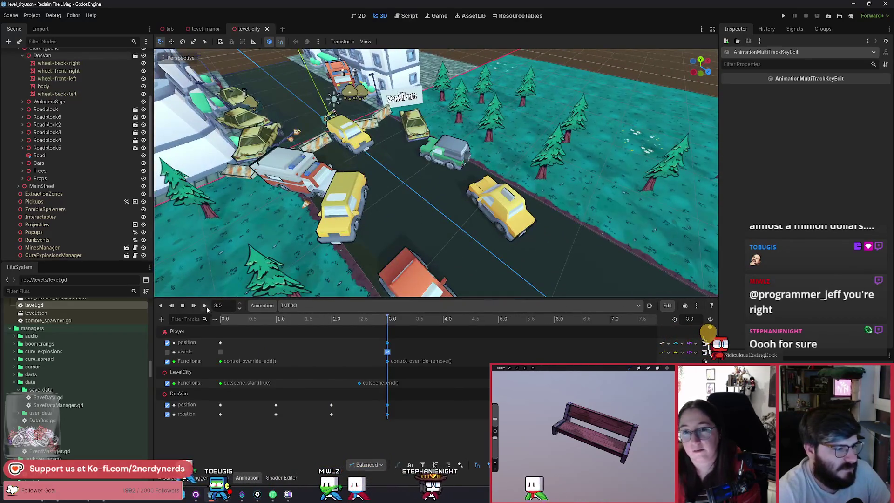
{"action": "left_click", "coordinate": [207, 309]}
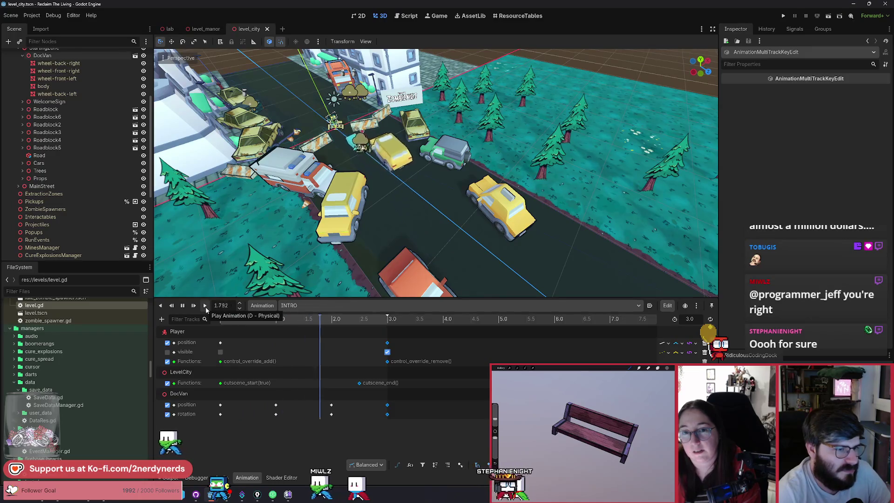
{"action": "left_click", "coordinate": [206, 309]}
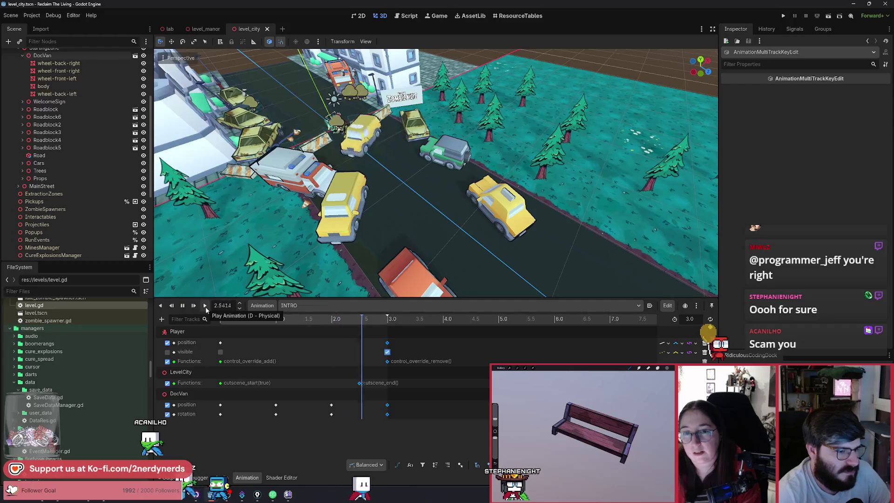
{"action": "left_click_drag", "start_coordinate": [292, 394], "coordinate": [331, 410]}
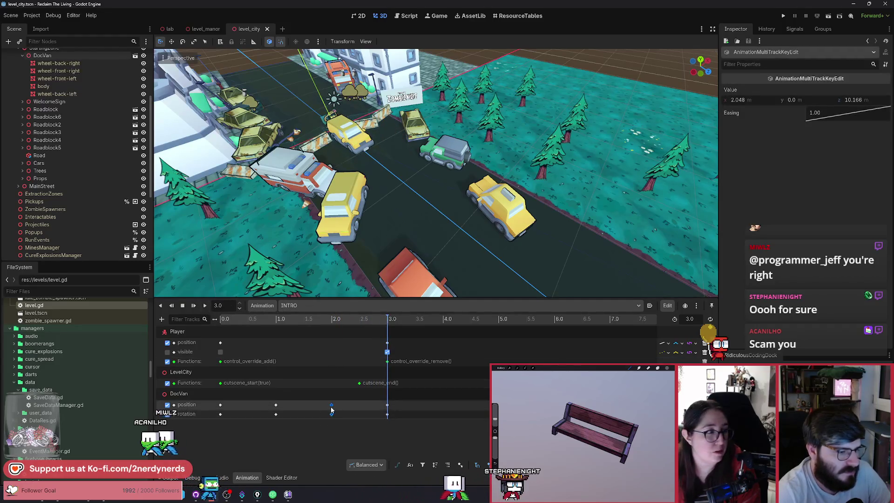
Step: Snap DocVan's middle position and rotation keys exactly onto the 2.0 s mark
{"action": "left_click", "coordinate": [205, 305]}
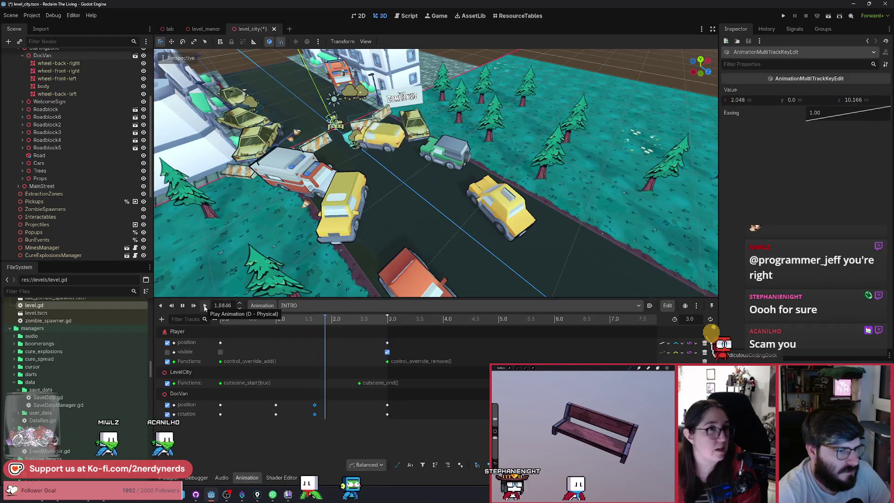
{"action": "left_click", "coordinate": [205, 305]}
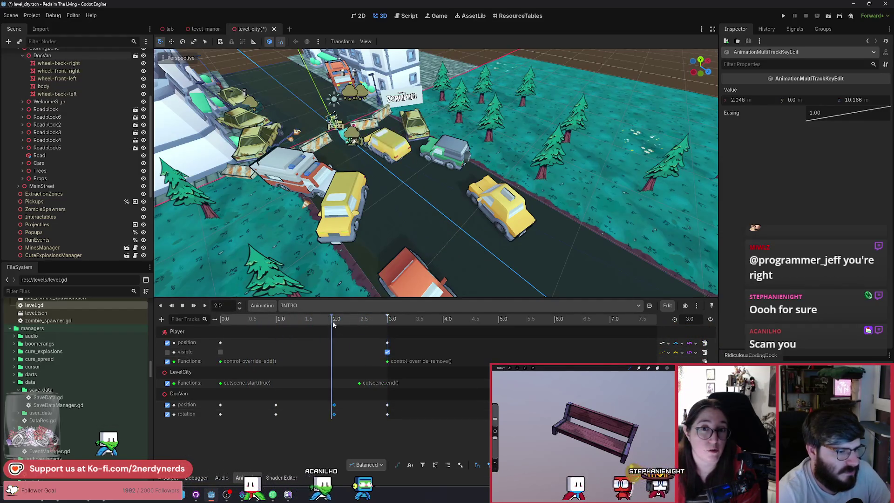
{"action": "left_click_drag", "start_coordinate": [334, 405], "coordinate": [332, 408]}
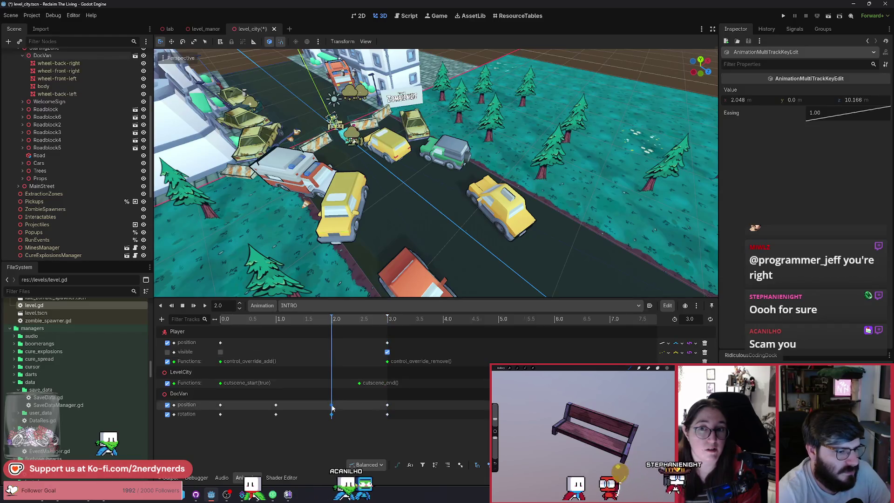
Step: Replay INTRO six times, scrub back to about 1.55 s, and select DocVan
{"action": "left_click", "coordinate": [205, 305]}
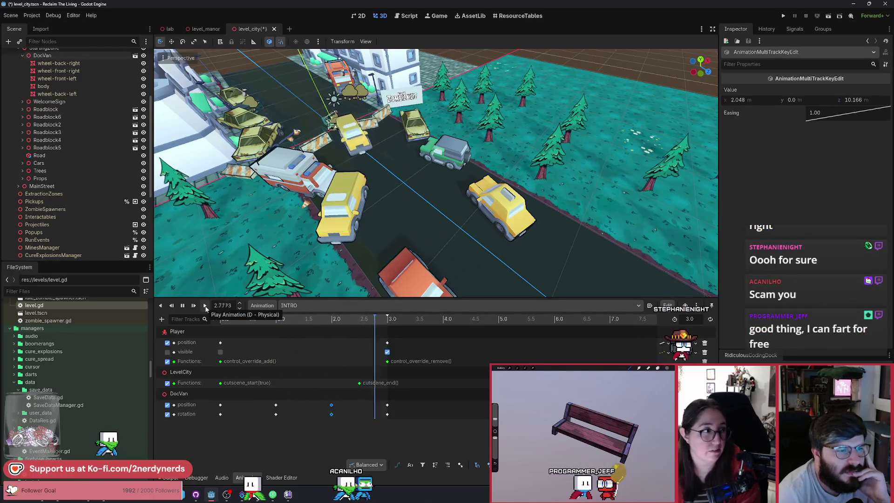
{"action": "left_click", "coordinate": [205, 306]}
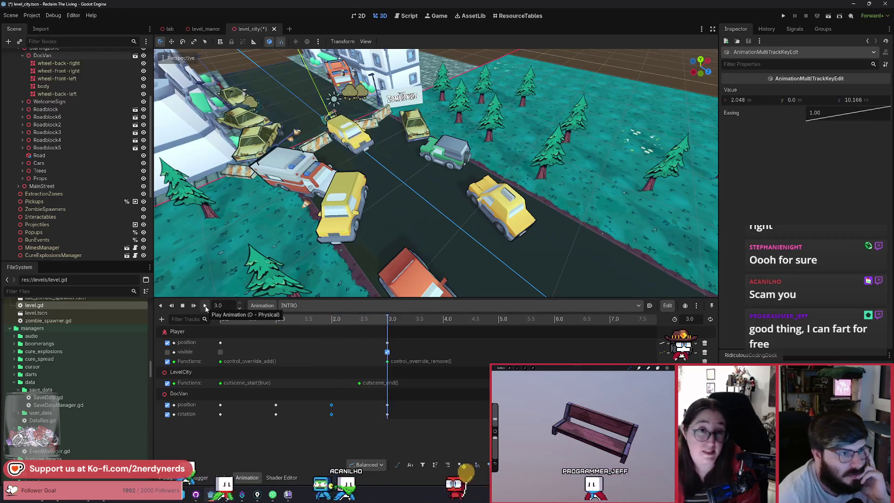
{"action": "left_click", "coordinate": [205, 308]}
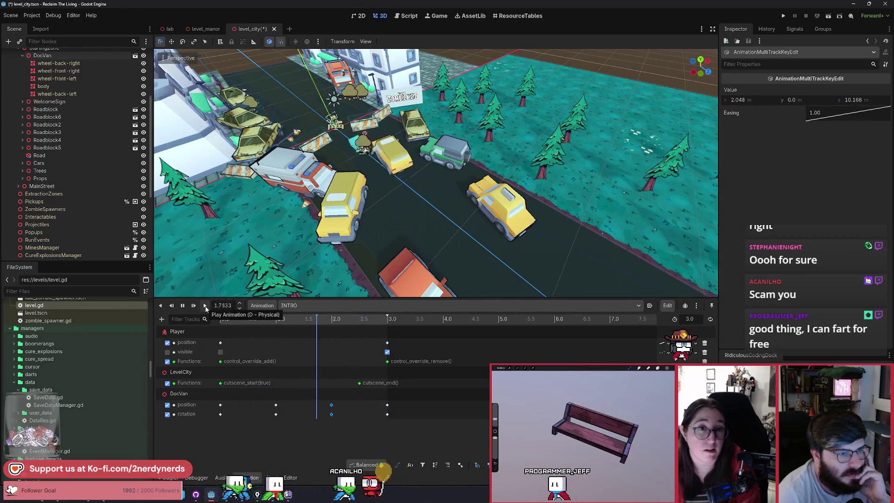
{"action": "left_click", "coordinate": [206, 308]}
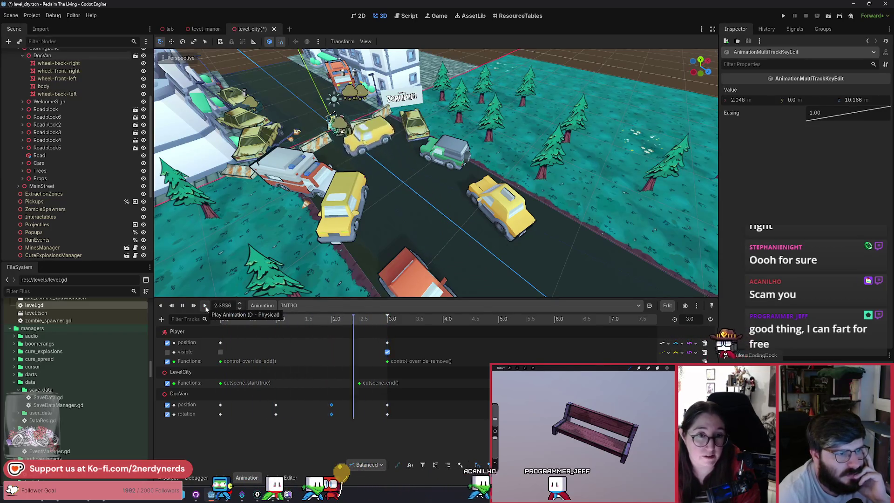
{"action": "left_click", "coordinate": [206, 308]}
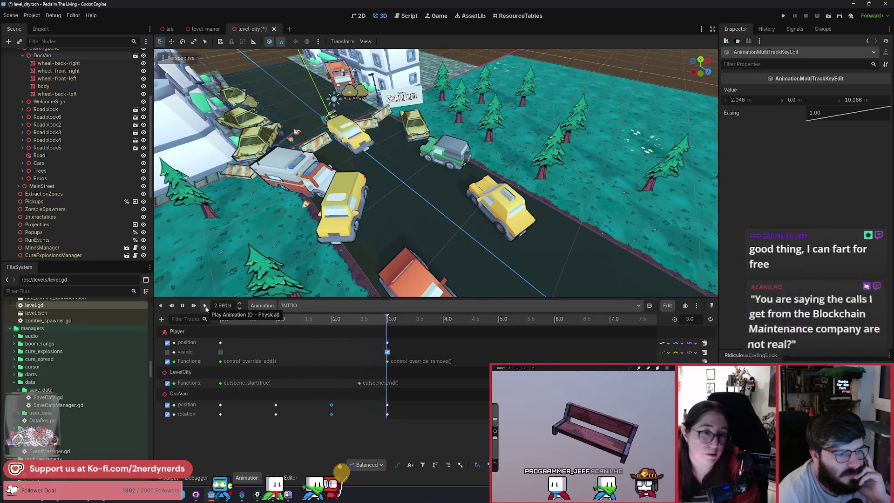
{"action": "left_click", "coordinate": [205, 308]}
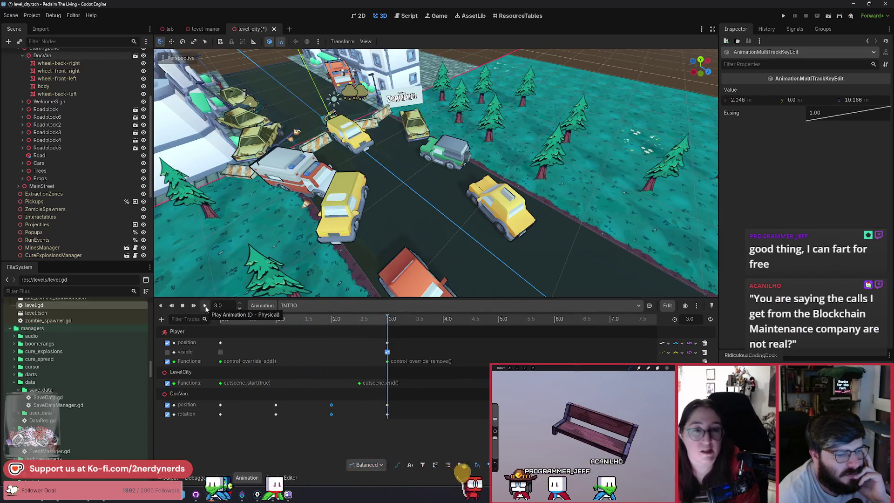
{"action": "mouse_move", "coordinate": [225, 320]}
{"action": "left_mouse_down"}
{"action": "mouse_move", "coordinate": [306, 321]}
{"action": "mouse_move", "coordinate": [332, 353]}
{"action": "left_mouse_up"}
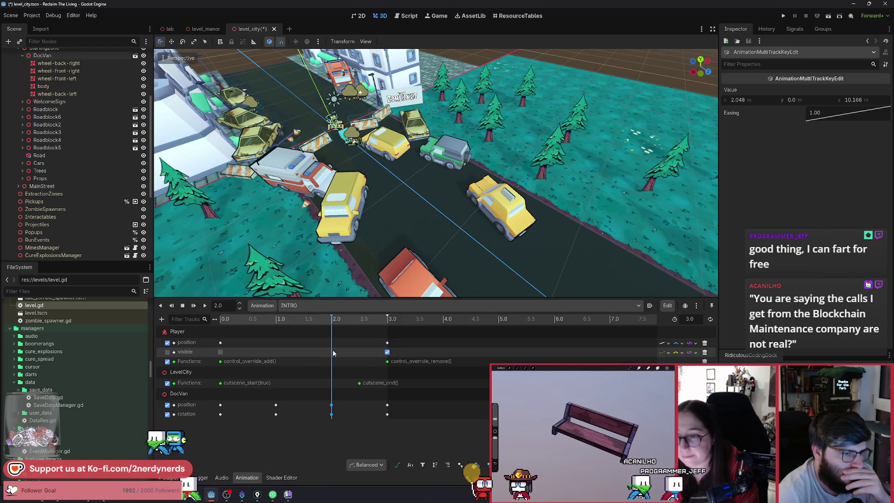
{"action": "left_click", "coordinate": [194, 394]}
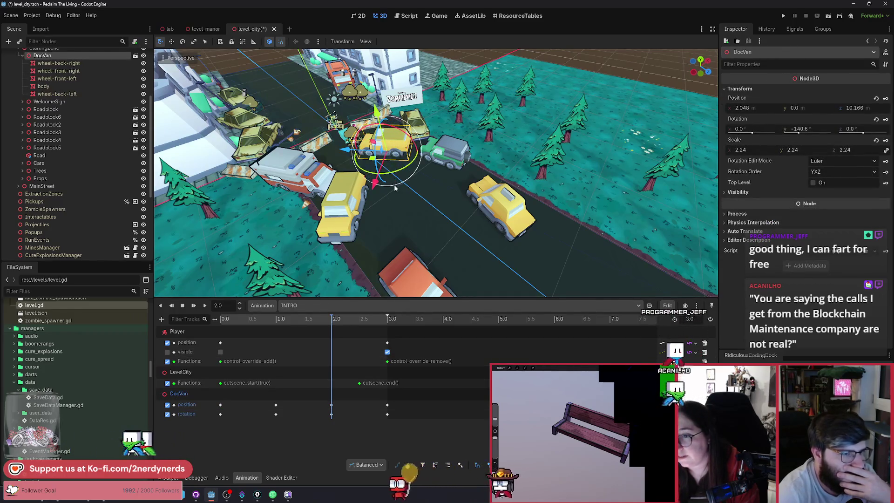
{"action": "left_click_drag", "start_coordinate": [394, 188], "coordinate": [443, 147]}
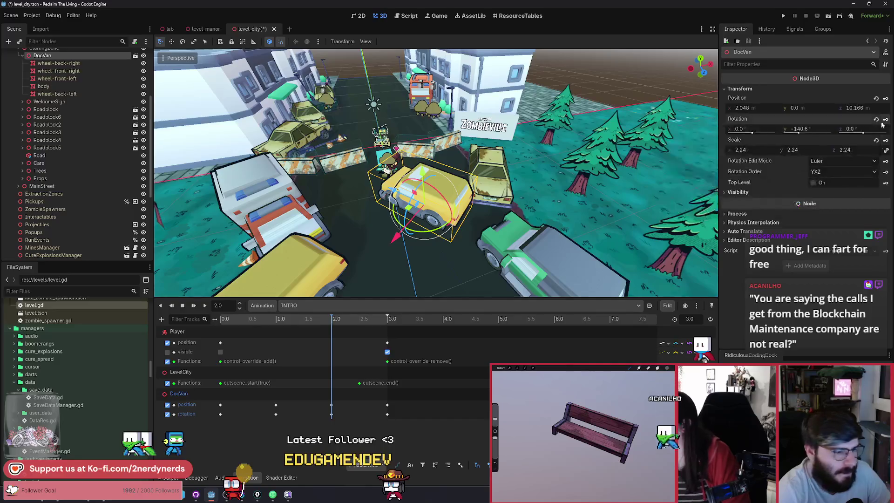
{"action": "mouse_move", "coordinate": [253, 324]}
{"action": "left_mouse_down"}
{"action": "mouse_move", "coordinate": [364, 336]}
{"action": "mouse_move", "coordinate": [372, 340]}
{"action": "mouse_move", "coordinate": [317, 342]}
{"action": "mouse_move", "coordinate": [338, 349]}
{"action": "mouse_move", "coordinate": [258, 345]}
{"action": "mouse_move", "coordinate": [363, 366]}
{"action": "mouse_move", "coordinate": [288, 361]}
{"action": "mouse_move", "coordinate": [384, 373]}
{"action": "mouse_move", "coordinate": [253, 372]}
{"action": "mouse_move", "coordinate": [366, 383]}
{"action": "left_mouse_up"}
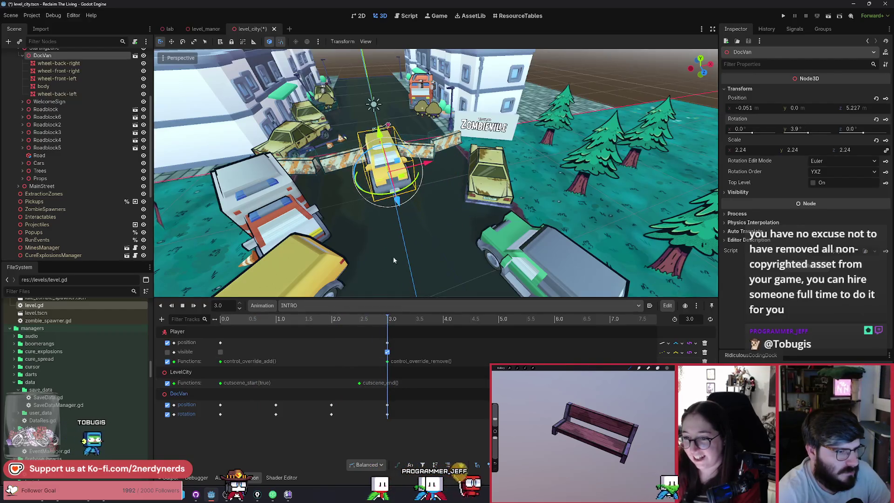
{"action": "key", "text": "w"}
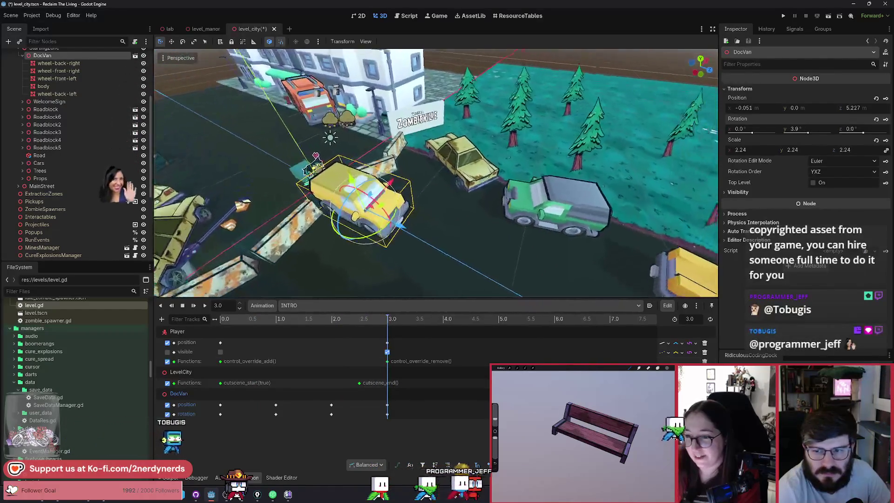
{"action": "left_click", "coordinate": [205, 307]}
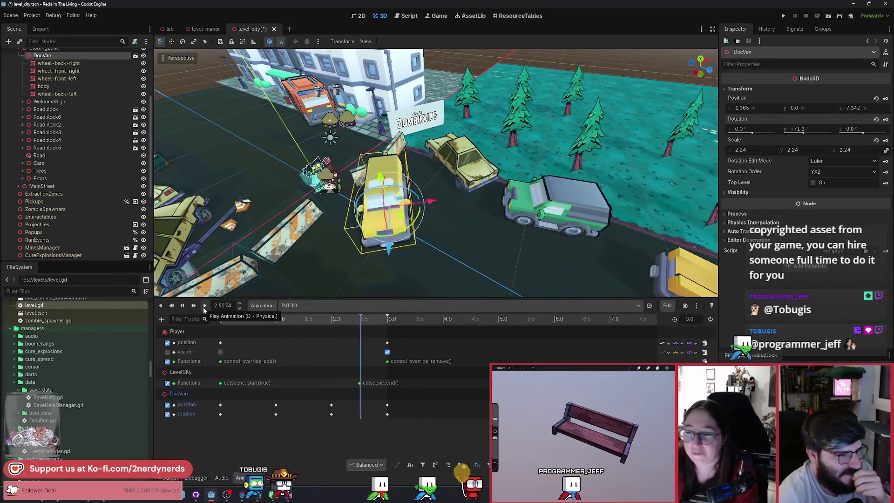
{"action": "key", "text": "w"}
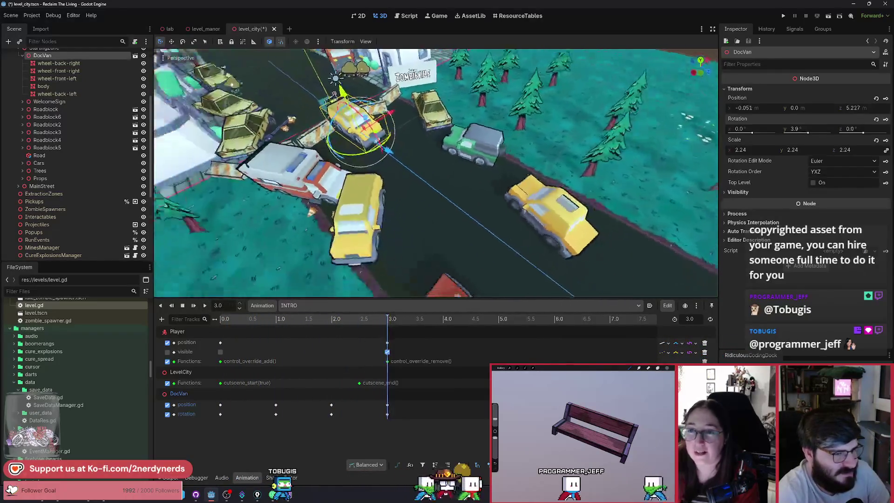
{"action": "left_click", "coordinate": [205, 305]}
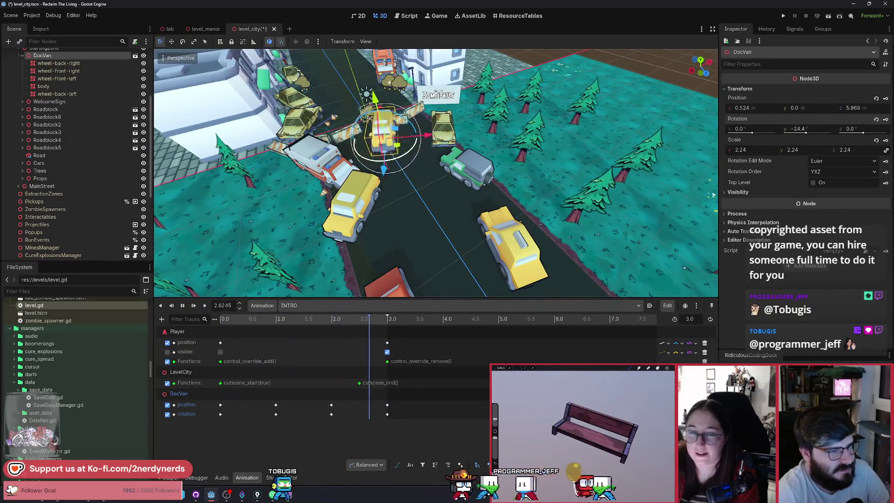
{"action": "left_click", "coordinate": [206, 305]}
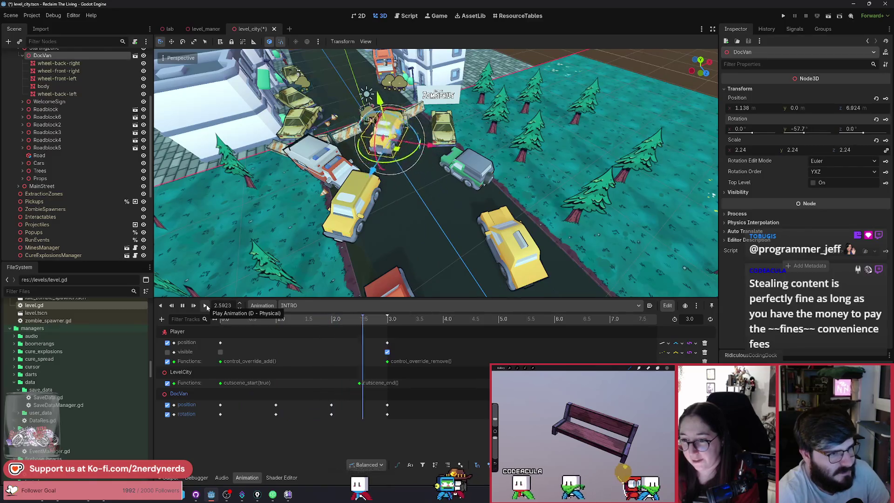
{"action": "scroll", "coordinate": [270, 274], "scroll_direction": "up", "scroll_amount": 5}
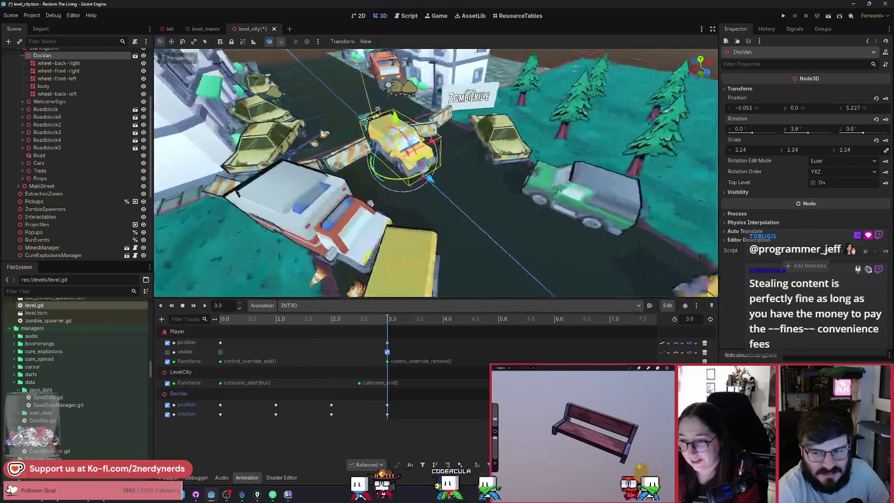
{"action": "scroll", "coordinate": [436, 173], "scroll_direction": "down", "scroll_amount": 3}
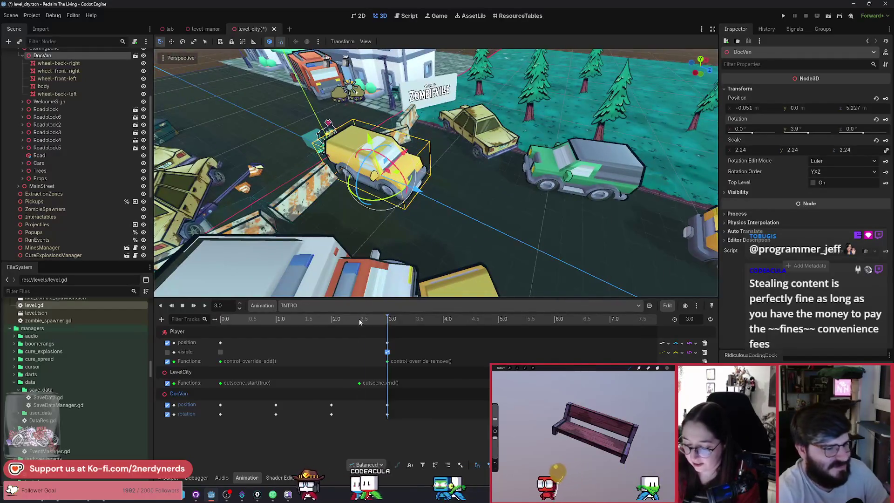
{"action": "mouse_move", "coordinate": [359, 322]}
{"action": "left_mouse_down"}
{"action": "mouse_move", "coordinate": [321, 327]}
{"action": "mouse_move", "coordinate": [360, 341]}
{"action": "mouse_move", "coordinate": [211, 316]}
{"action": "left_mouse_up"}
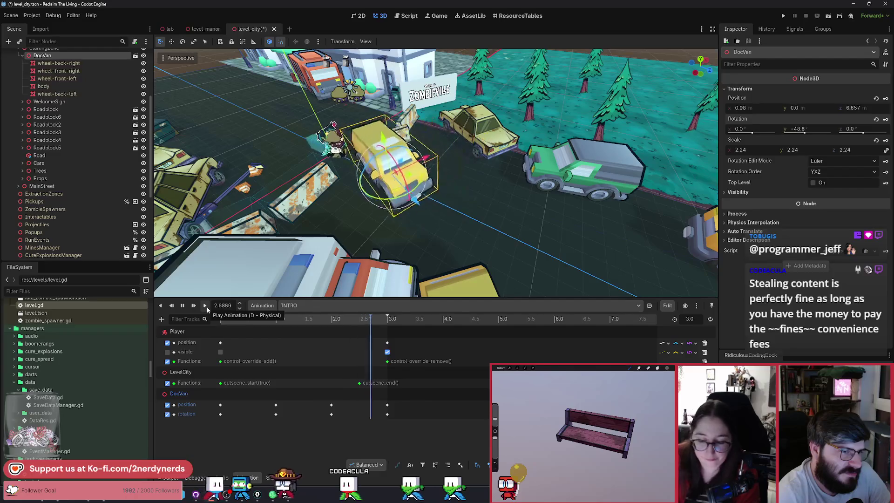
{"action": "left_click", "coordinate": [306, 320]}
{"action": "left_click_drag", "start_coordinate": [307, 321], "coordinate": [201, 329]}
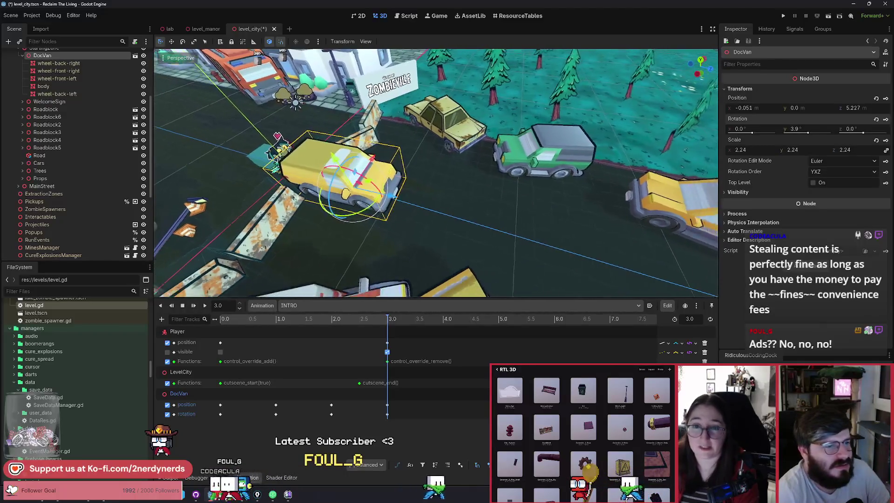
{"action": "left_click", "coordinate": [205, 305]}
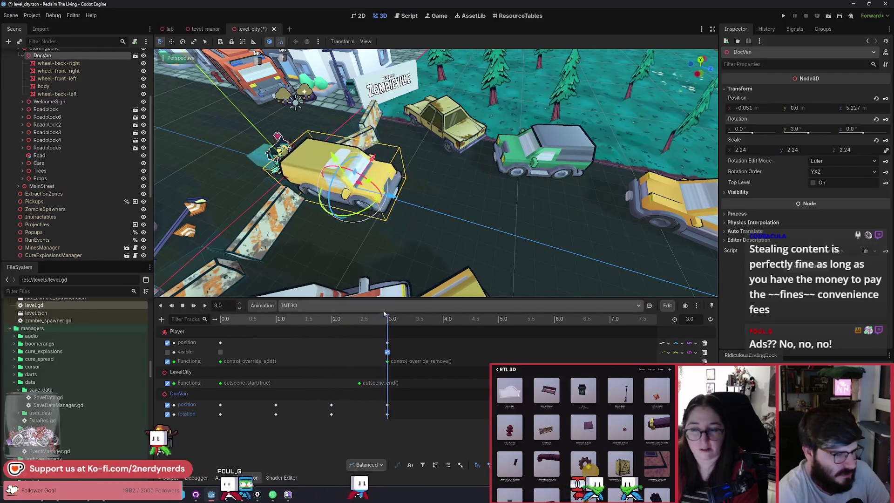
{"action": "left_click", "coordinate": [329, 321]}
{"action": "left_click_drag", "start_coordinate": [329, 324], "coordinate": [284, 337]}
{"action": "left_click", "coordinate": [205, 306]}
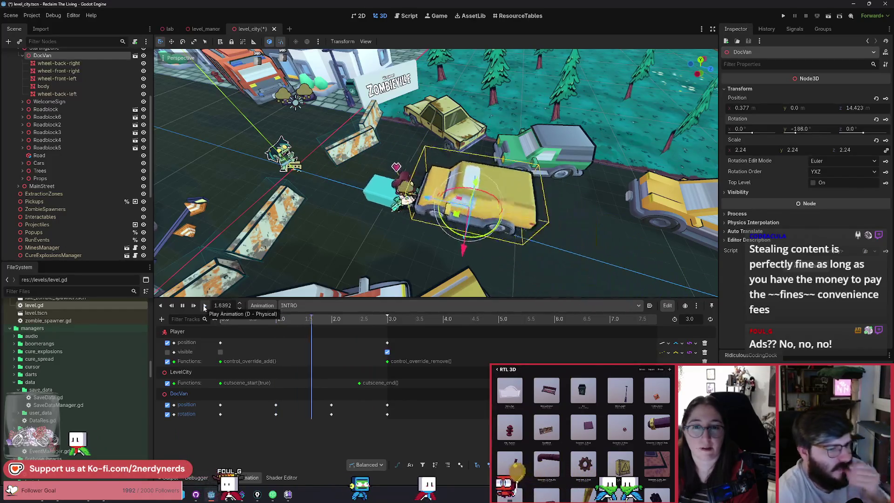
{"action": "left_click", "coordinate": [205, 305]}
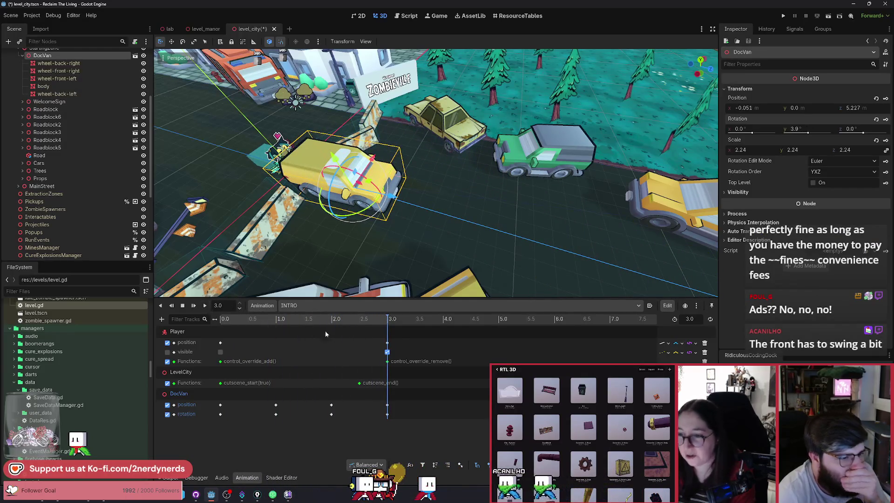
{"action": "mouse_move", "coordinate": [326, 334]}
{"action": "left_mouse_down"}
{"action": "mouse_move", "coordinate": [334, 333]}
{"action": "mouse_move", "coordinate": [261, 333]}
{"action": "mouse_move", "coordinate": [339, 333]}
{"action": "mouse_move", "coordinate": [259, 331]}
{"action": "mouse_move", "coordinate": [368, 333]}
{"action": "mouse_move", "coordinate": [332, 346]}
{"action": "left_mouse_up"}
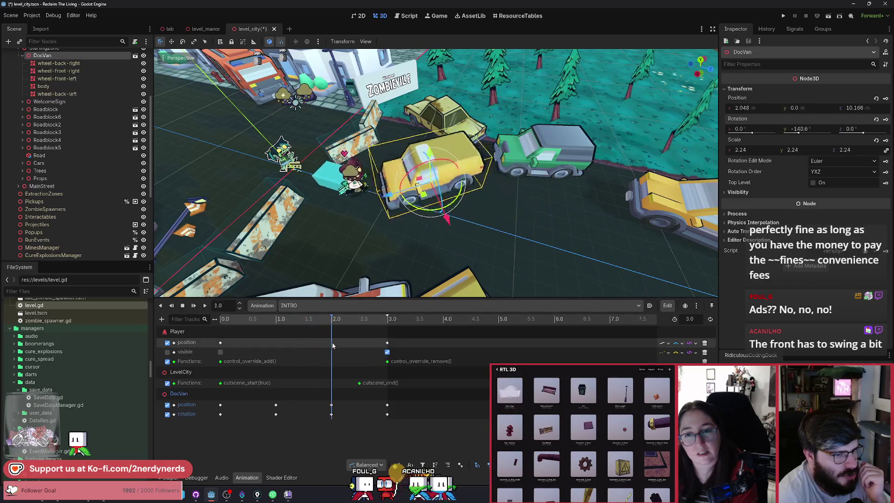
{"action": "mouse_move", "coordinate": [387, 350]}
{"action": "left_mouse_down"}
{"action": "mouse_move", "coordinate": [306, 348]}
{"action": "mouse_move", "coordinate": [367, 352]}
{"action": "left_mouse_up"}
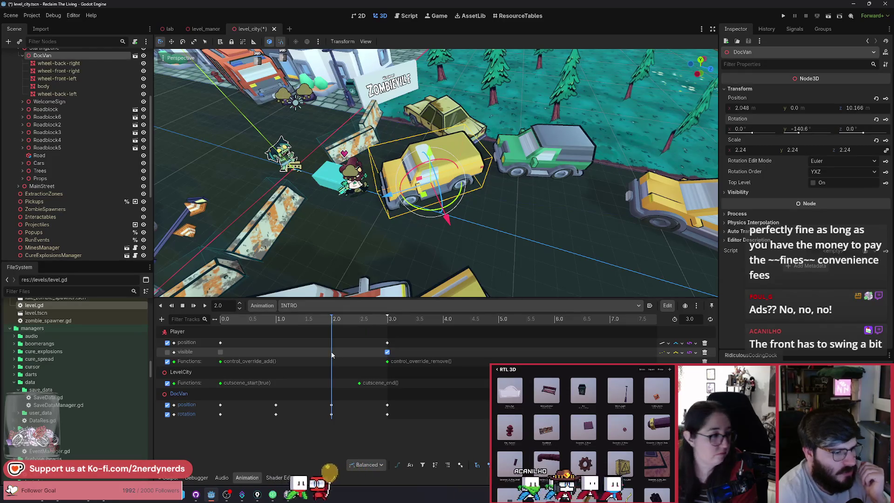
{"action": "mouse_move", "coordinate": [474, 239]}
{"action": "left_mouse_down"}
{"action": "mouse_move", "coordinate": [446, 247]}
{"action": "mouse_move", "coordinate": [427, 216]}
{"action": "mouse_move", "coordinate": [404, 231]}
{"action": "left_mouse_up"}
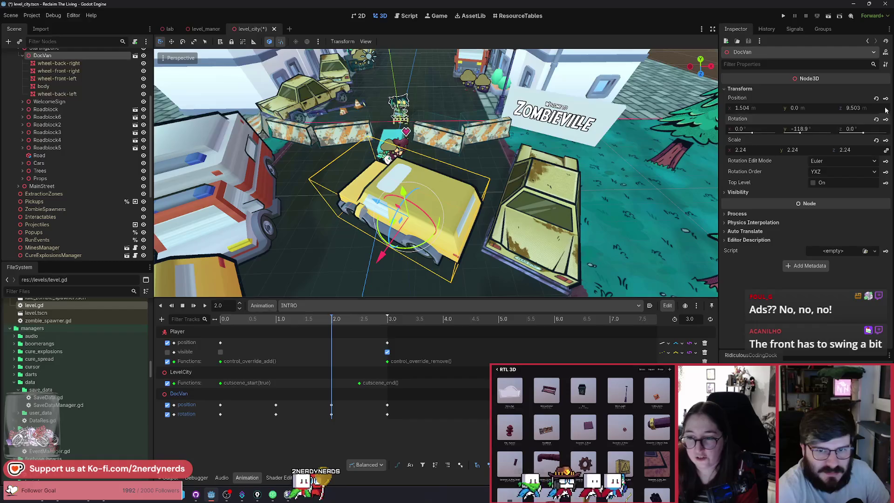
{"action": "left_click_drag", "start_coordinate": [326, 321], "coordinate": [250, 323]}
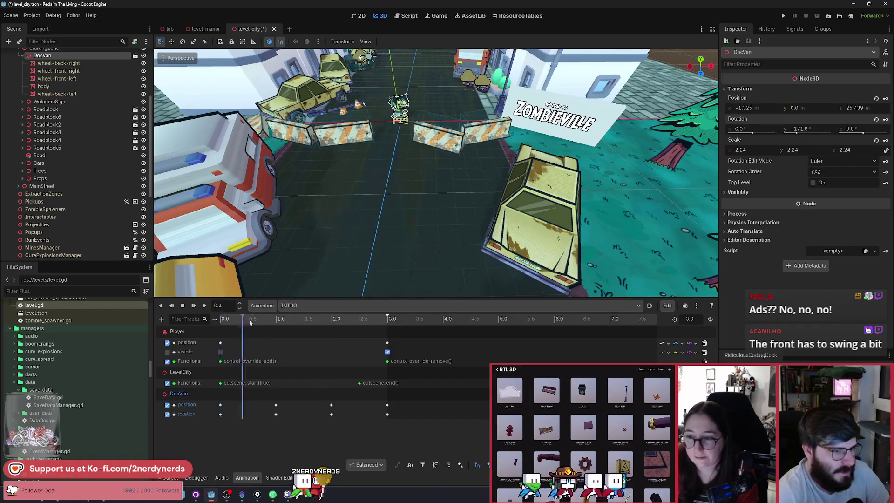
{"action": "mouse_move", "coordinate": [312, 334]}
{"action": "left_mouse_down"}
{"action": "mouse_move", "coordinate": [367, 342]}
{"action": "mouse_move", "coordinate": [302, 346]}
{"action": "left_mouse_up"}
{"action": "key", "text": "shift+d"}
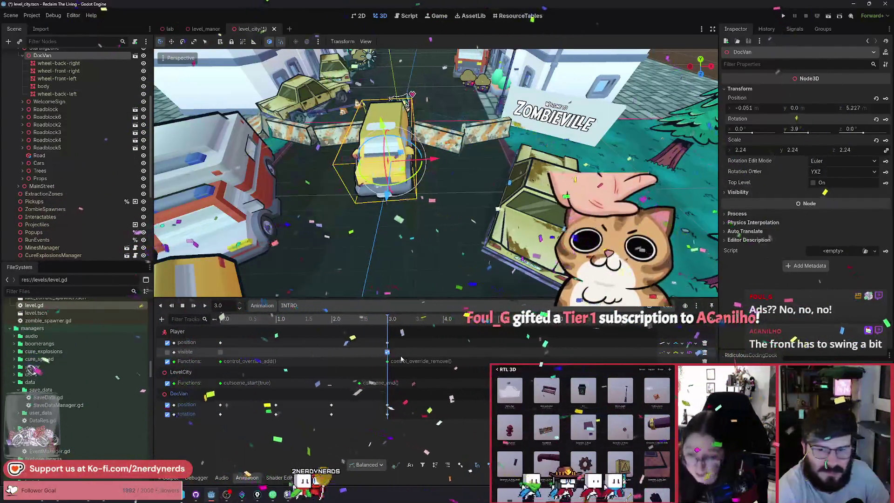
{"action": "left_click_drag", "start_coordinate": [419, 205], "coordinate": [481, 206]}
{"action": "left_click", "coordinate": [206, 310]}
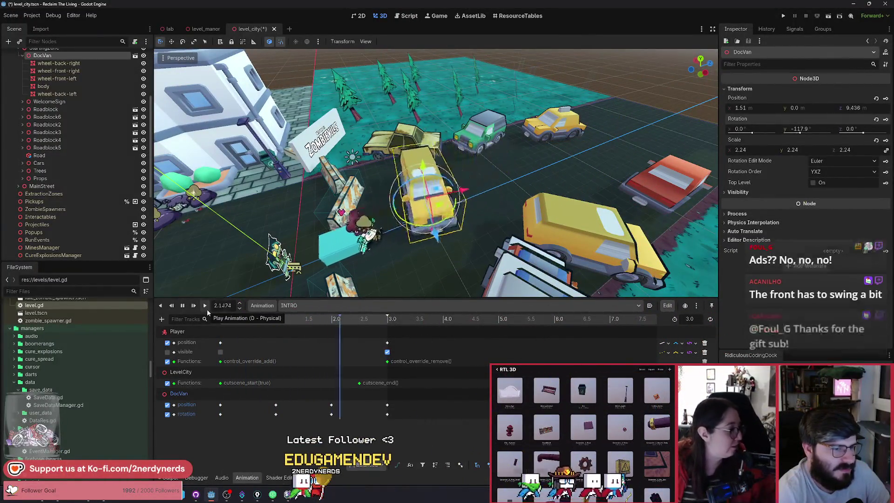
{"action": "mouse_move", "coordinate": [251, 292]}
{"action": "left_mouse_down"}
{"action": "mouse_move", "coordinate": [286, 244]}
{"action": "mouse_move", "coordinate": [199, 316]}
{"action": "left_mouse_up"}
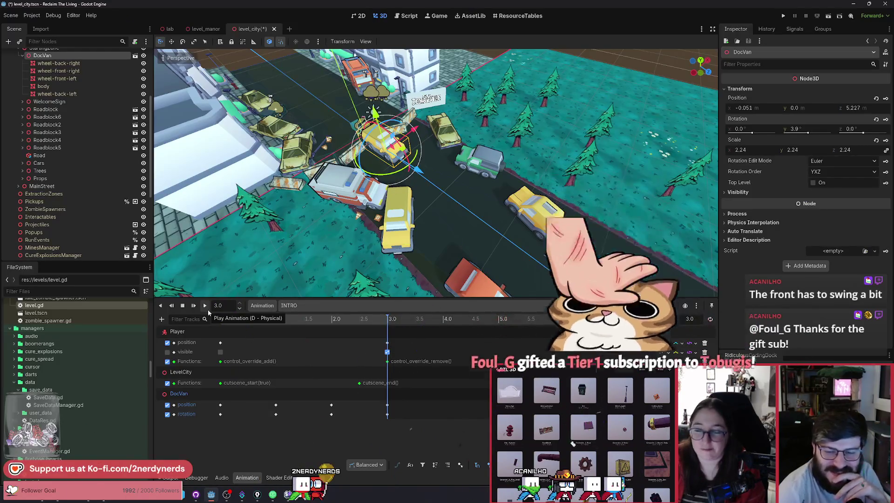
{"action": "left_click", "coordinate": [205, 306]}
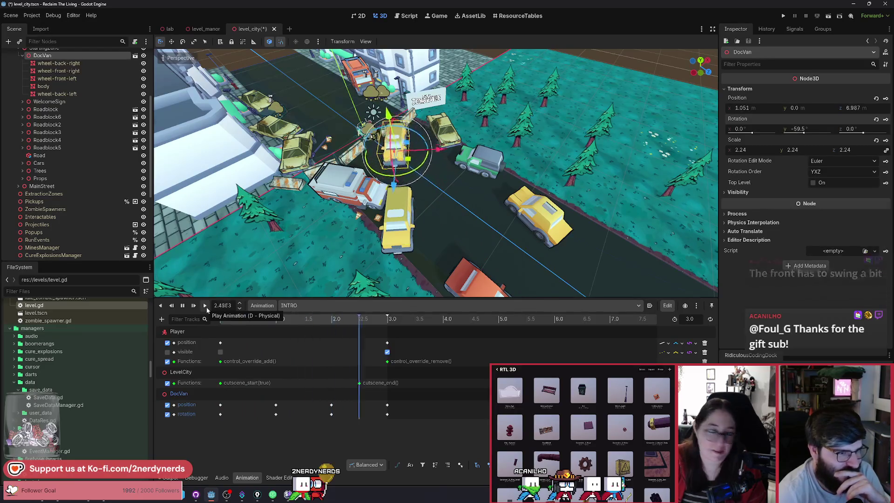
{"action": "left_click", "coordinate": [206, 306]}
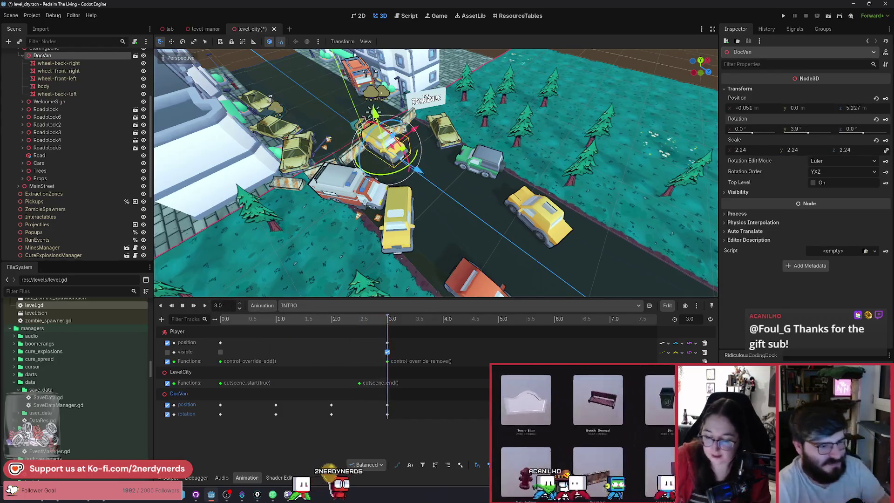
{"action": "left_click", "coordinate": [351, 319]}
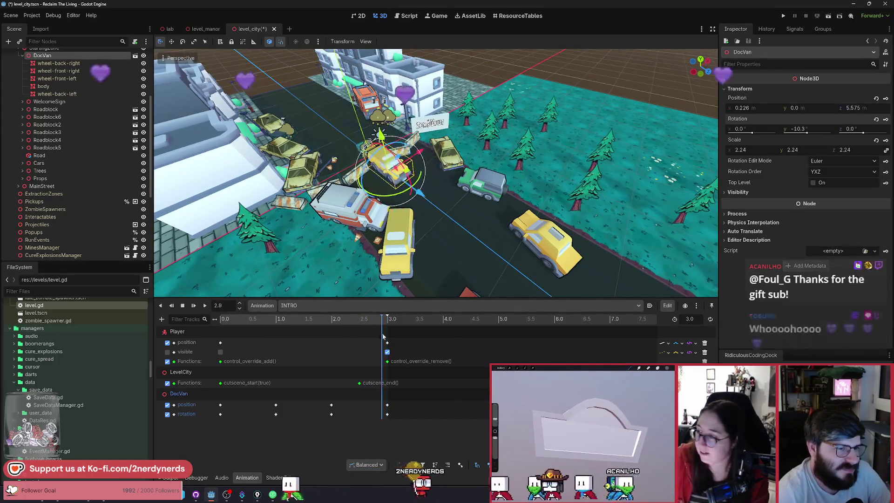
{"action": "left_click", "coordinate": [330, 349]}
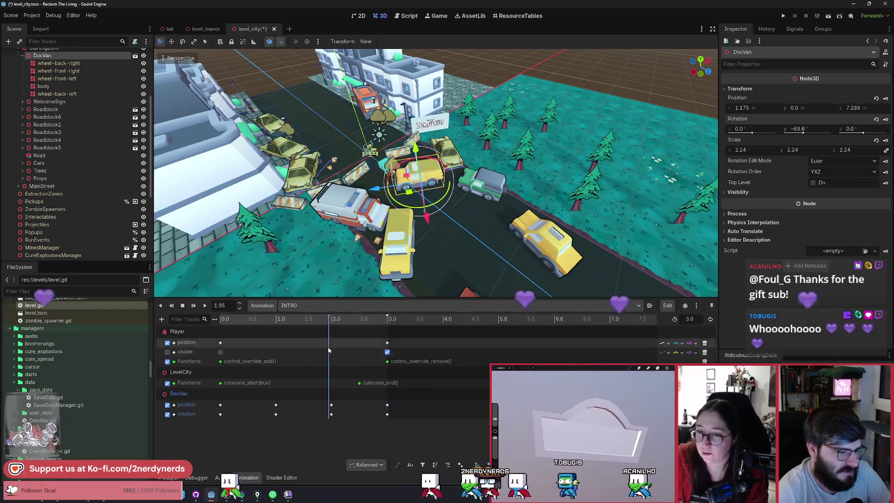
{"action": "left_click_drag", "start_coordinate": [345, 330], "coordinate": [406, 412]}
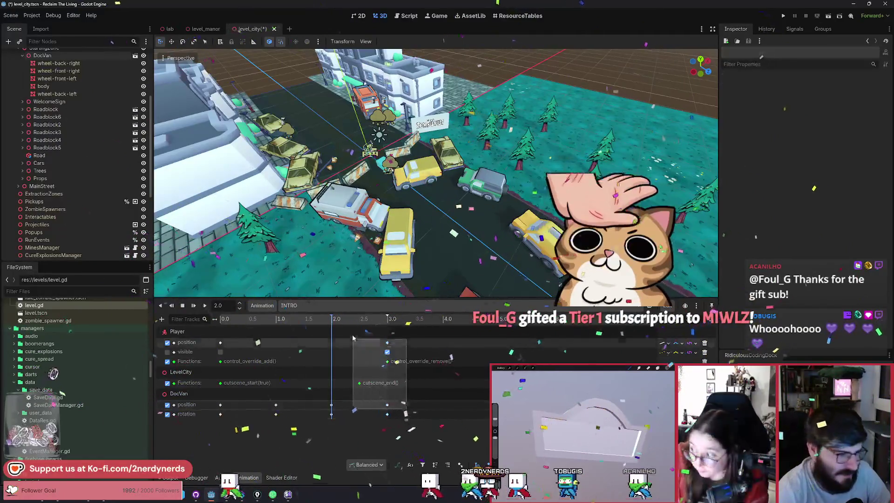
Step: Move every track's final key from 3.0 s to 2.5 s and play the shortened cutscene
{"action": "left_click_drag", "start_coordinate": [389, 344], "coordinate": [361, 345]}
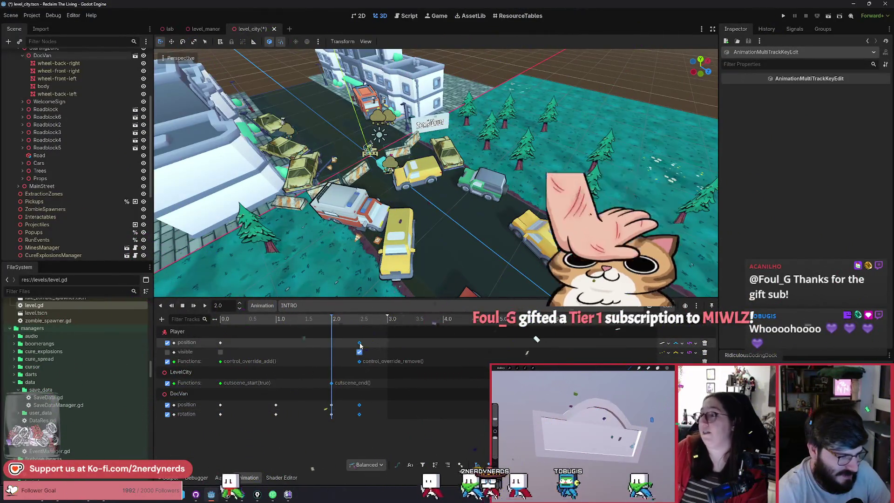
{"action": "left_click", "coordinate": [369, 319]}
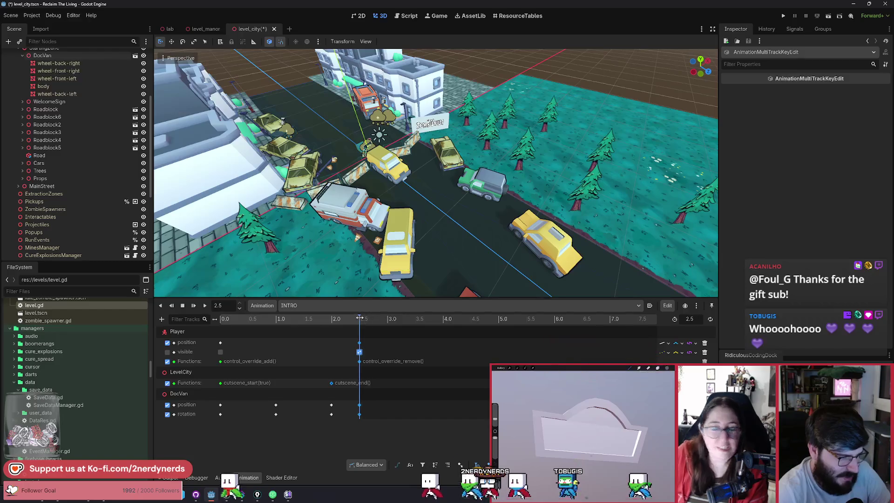
{"action": "left_click", "coordinate": [343, 431]}
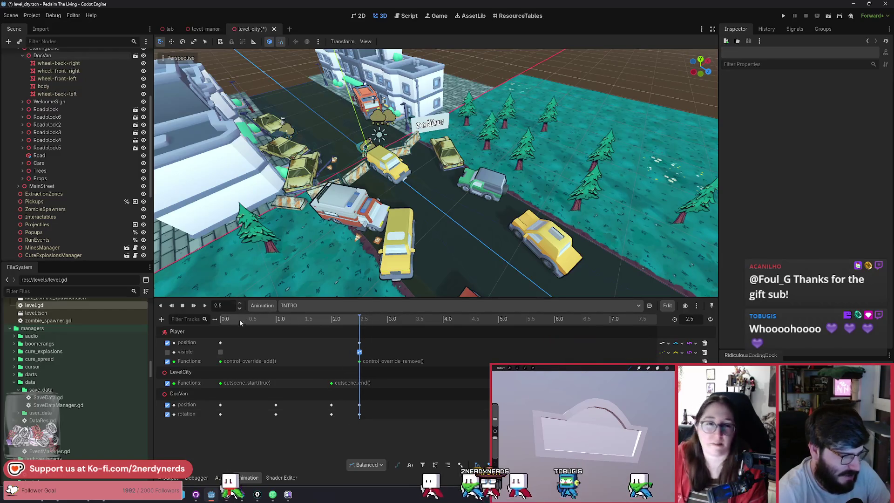
{"action": "left_click", "coordinate": [206, 305]}
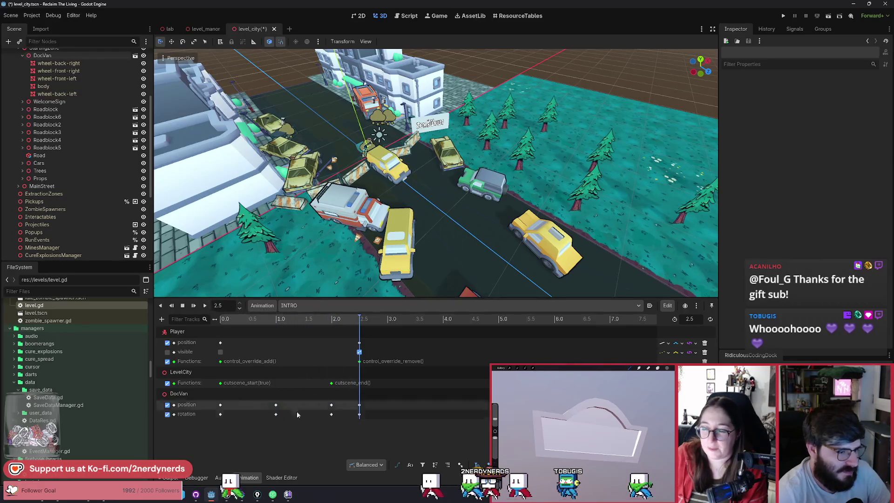
Step: Shift DocVan's 1.0 s keys slightly earlier and its 2.0 s keys to 1.65 s, then replay
{"action": "left_click_drag", "start_coordinate": [295, 436], "coordinate": [274, 408]}
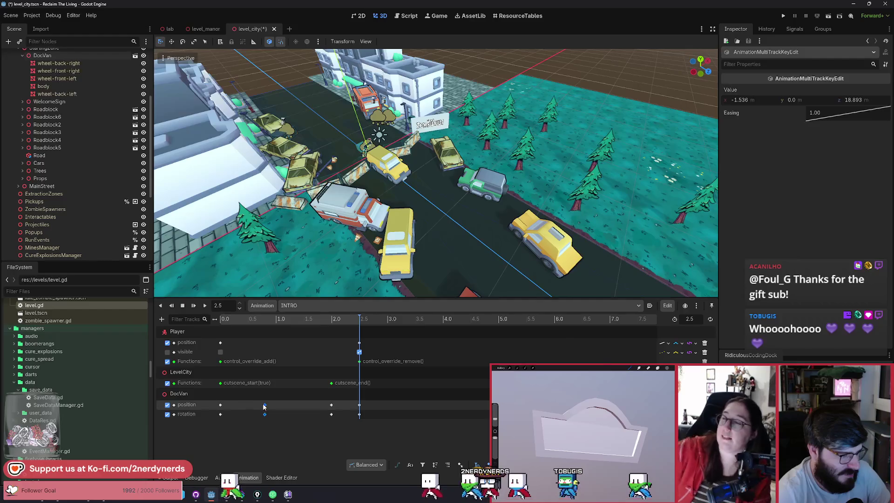
{"action": "mouse_move", "coordinate": [333, 434]}
{"action": "left_mouse_down"}
{"action": "mouse_move", "coordinate": [312, 401]}
{"action": "mouse_move", "coordinate": [320, 405]}
{"action": "left_mouse_up"}
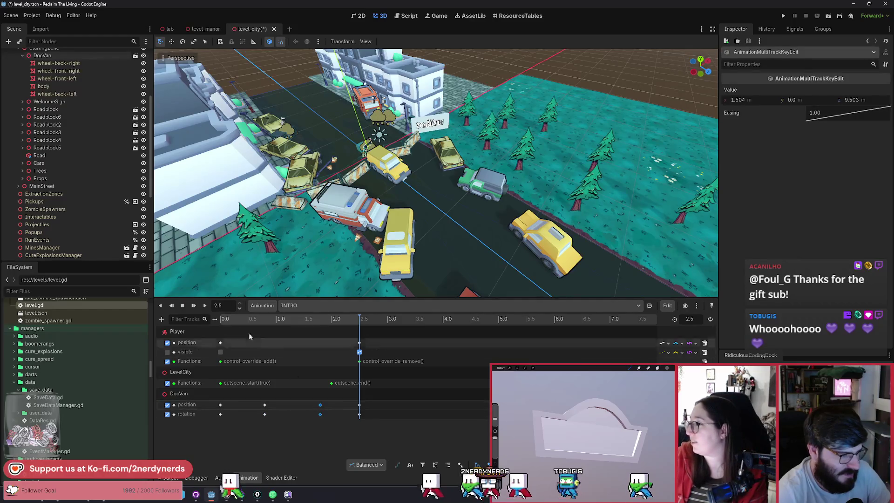
{"action": "left_click", "coordinate": [206, 308]}
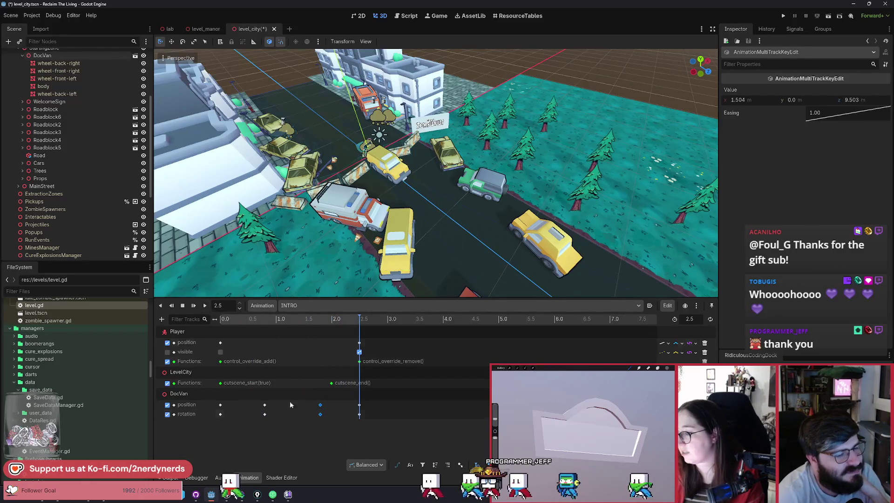
{"action": "left_click", "coordinate": [322, 410]}
{"action": "mouse_move", "coordinate": [316, 433]}
{"action": "left_mouse_down"}
{"action": "mouse_move", "coordinate": [326, 400]}
{"action": "mouse_move", "coordinate": [311, 410]}
{"action": "left_mouse_up"}
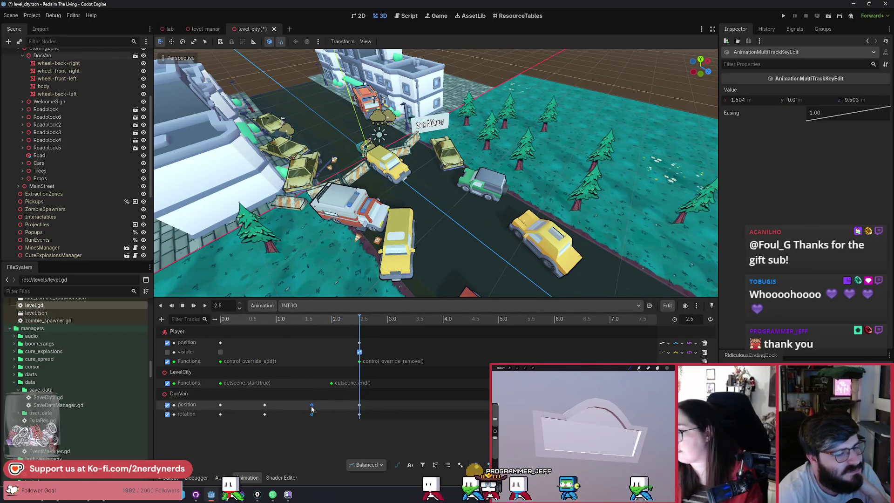
{"action": "left_click", "coordinate": [207, 309]}
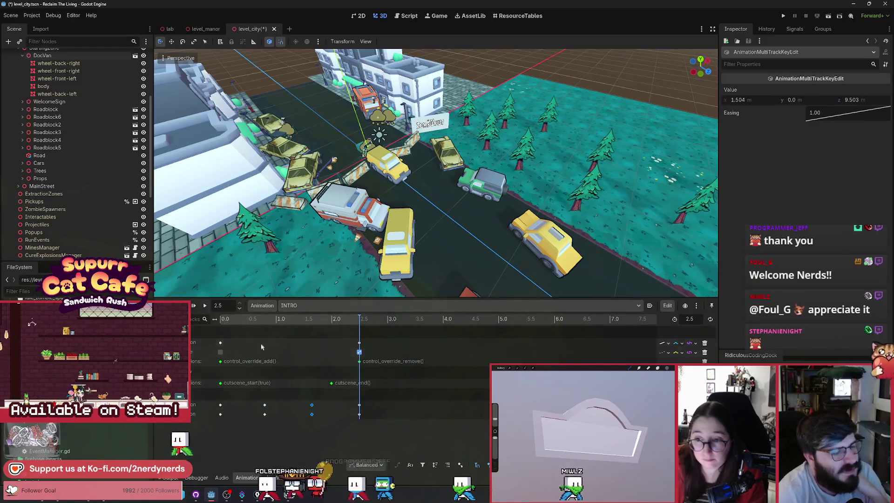
{"action": "left_click", "coordinate": [312, 414]}
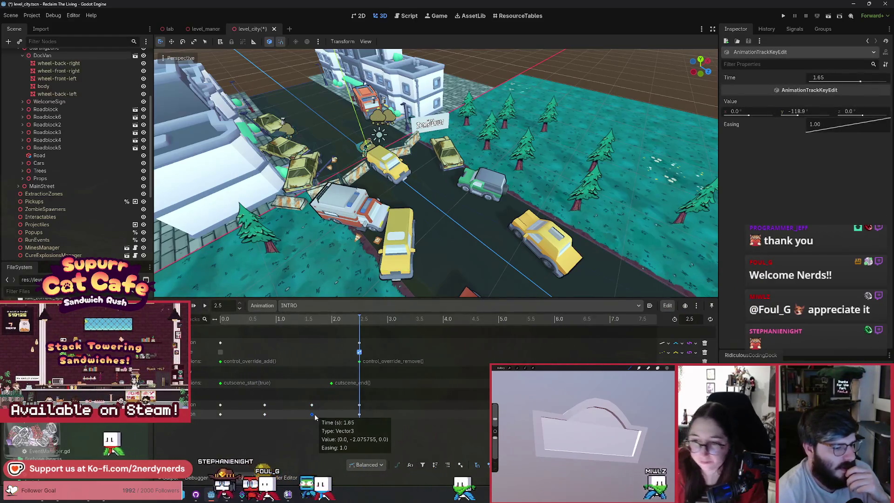
{"action": "key", "text": "Delete"}
{"action": "left_click", "coordinate": [205, 306]}
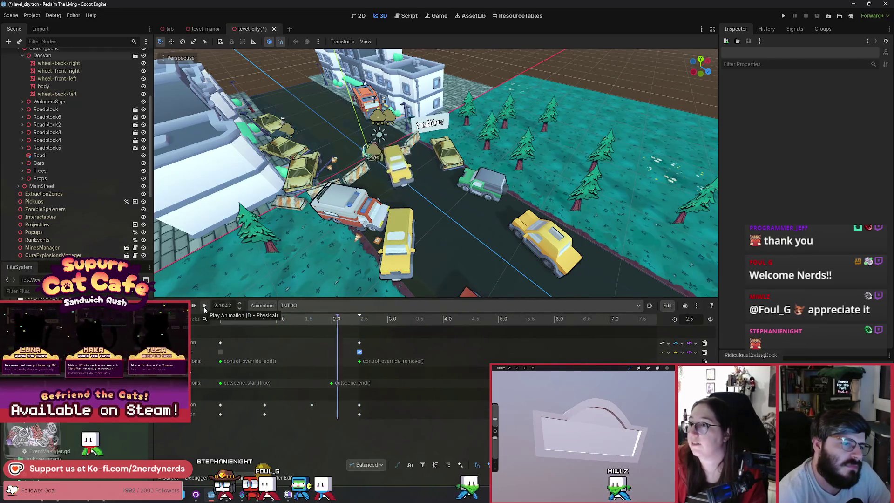
{"action": "left_click", "coordinate": [205, 306]}
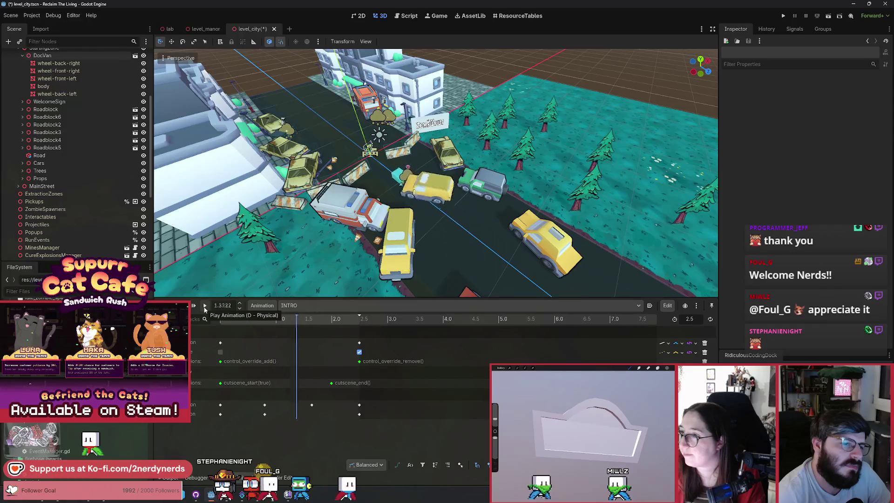
{"action": "left_click", "coordinate": [205, 306]}
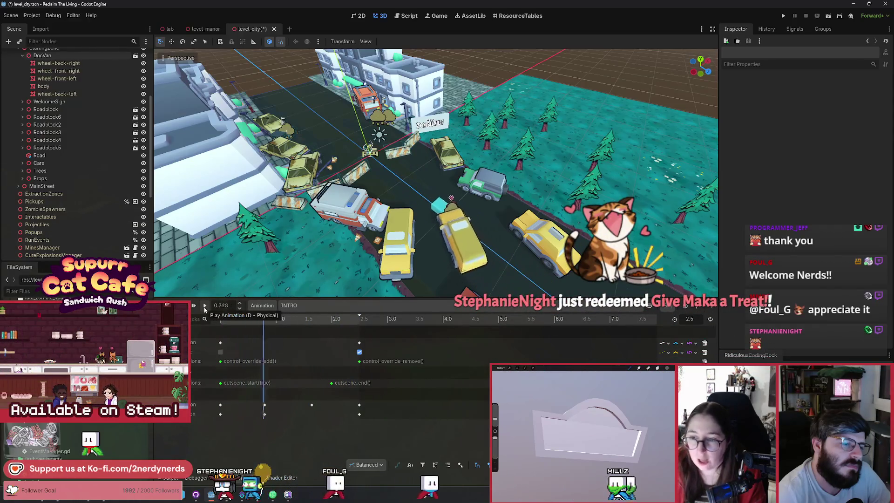
{"action": "left_click", "coordinate": [205, 306]}
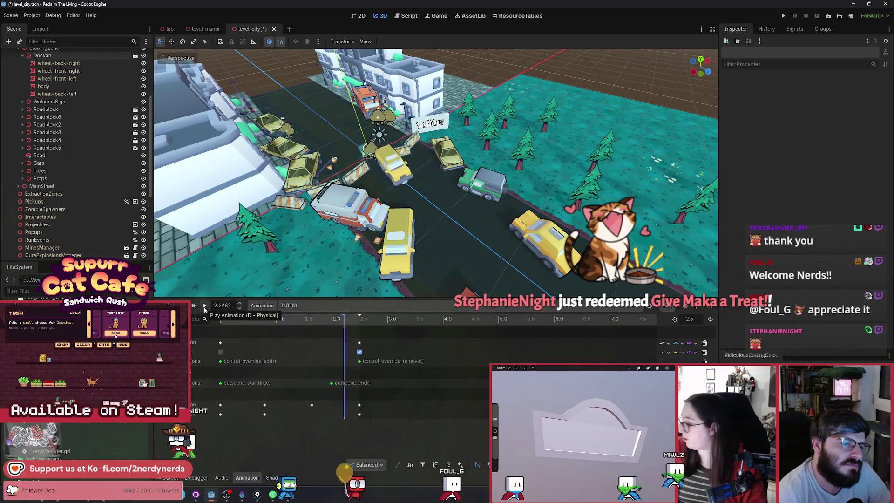
{"action": "left_click", "coordinate": [205, 307]}
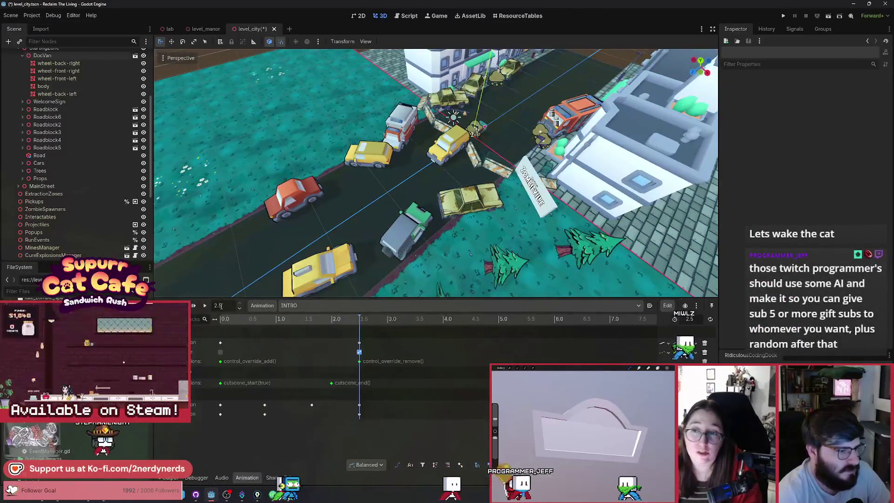
{"action": "left_click", "coordinate": [205, 306]}
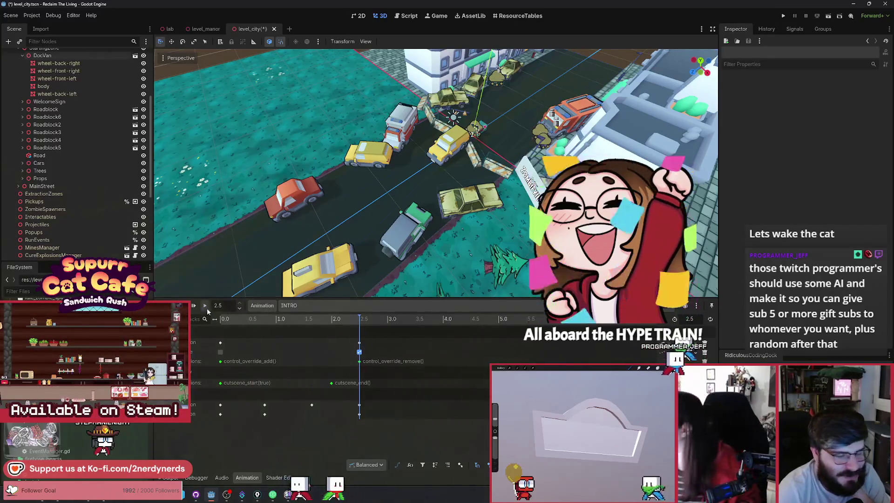
{"action": "left_click", "coordinate": [206, 308]}
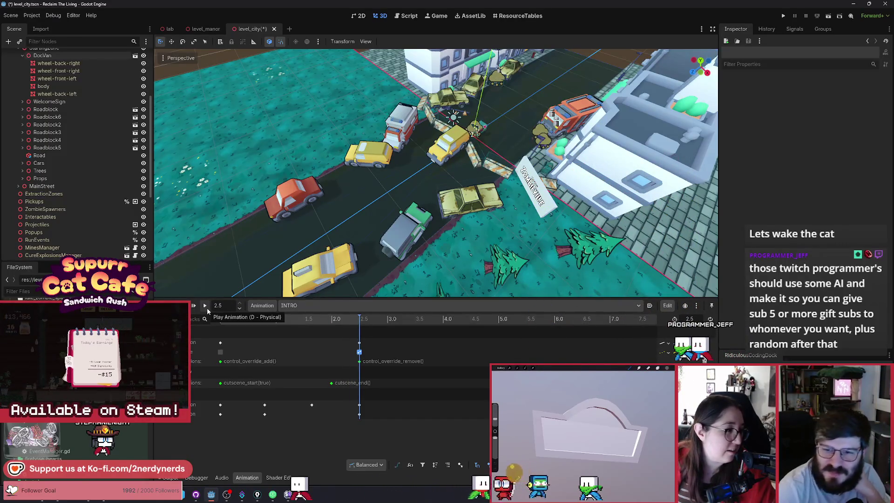
{"action": "left_click", "coordinate": [207, 307]}
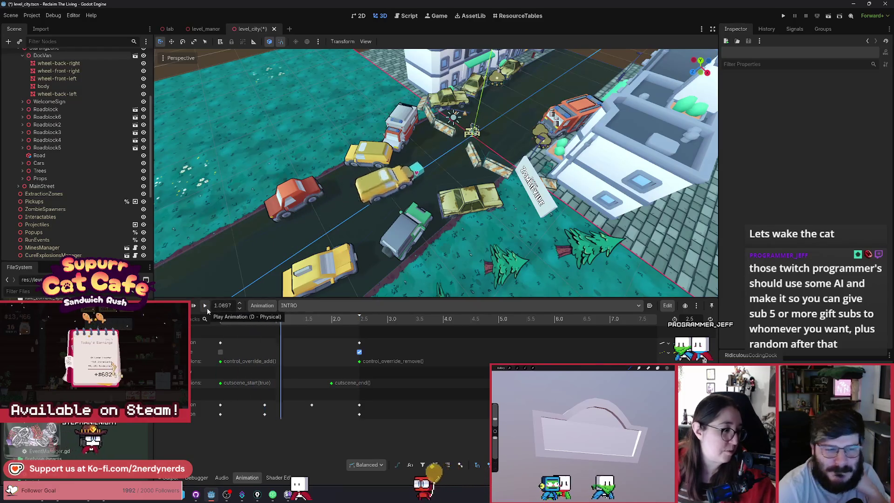
{"action": "left_click", "coordinate": [207, 307]}
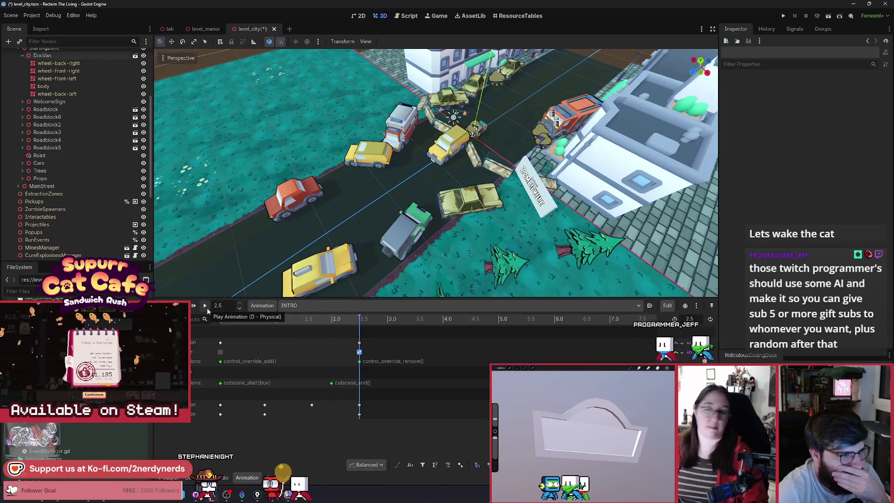
{"action": "left_click", "coordinate": [207, 308]}
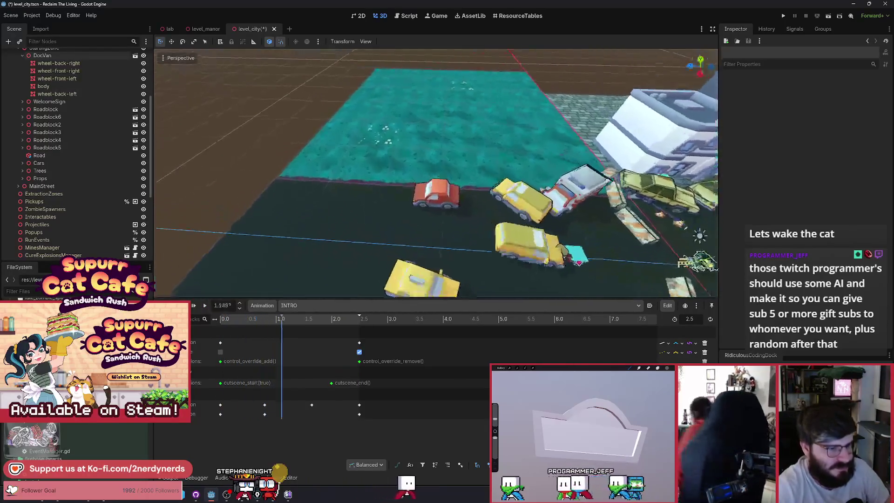
Step: Move the yellow taxi further up the road
{"action": "left_click", "coordinate": [398, 207]}
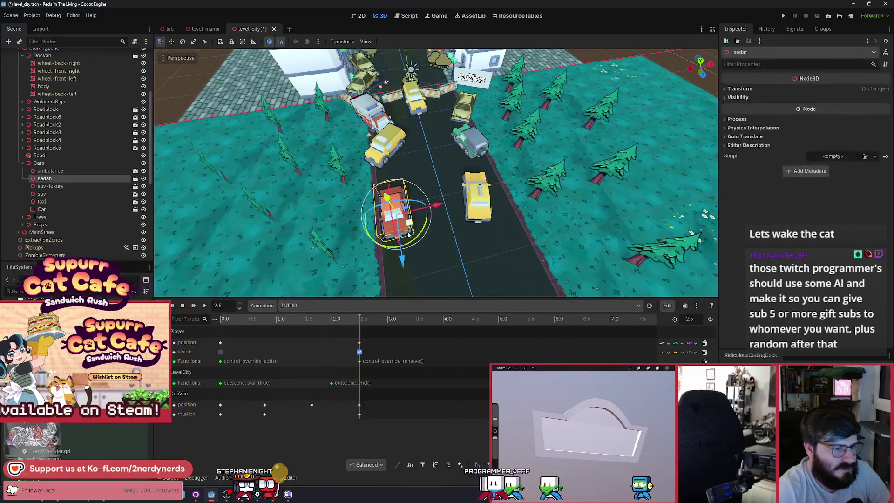
{"action": "left_click", "coordinate": [482, 201]}
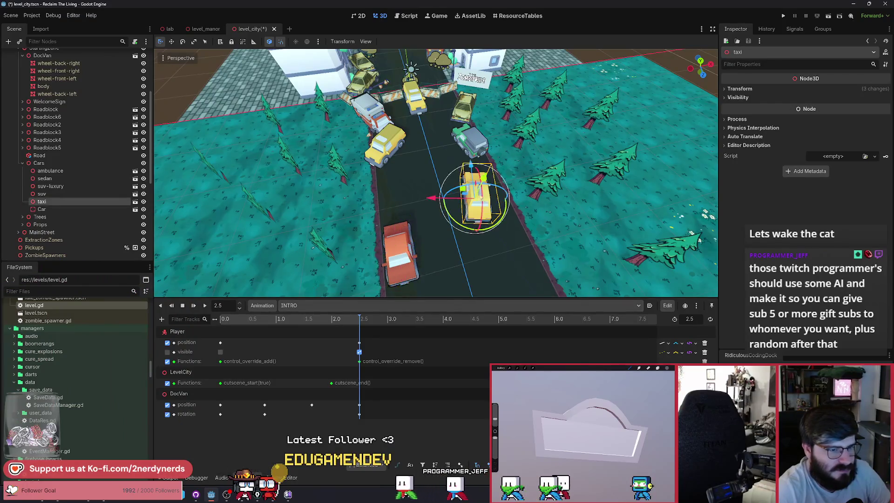
{"action": "left_click_drag", "start_coordinate": [462, 190], "coordinate": [470, 184]}
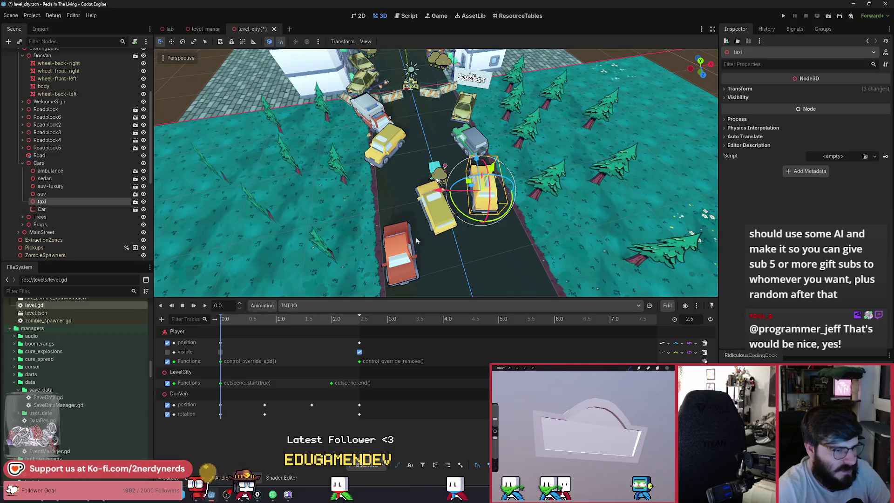
Step: Move the whole DocVan, not just its body, down the road beside the red car
{"action": "left_click", "coordinate": [440, 211]}
{"action": "left_click_drag", "start_coordinate": [443, 240], "coordinate": [444, 242]}
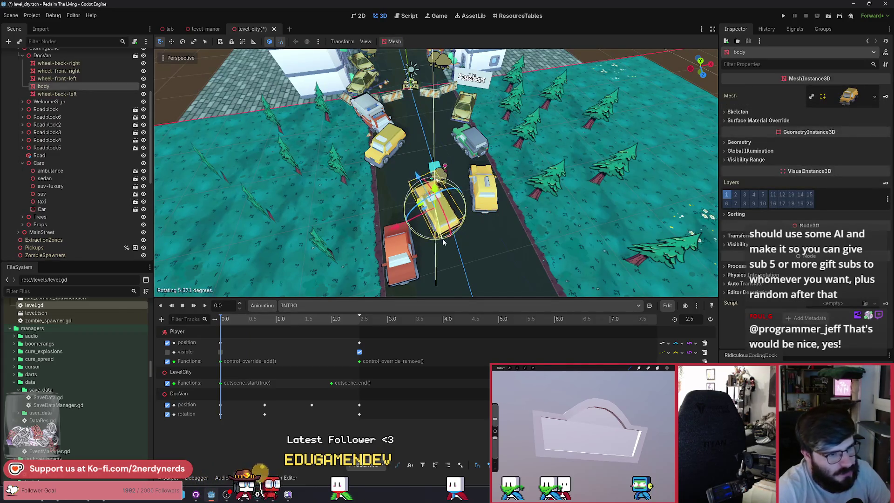
{"action": "left_click_drag", "start_coordinate": [415, 207], "coordinate": [444, 235]}
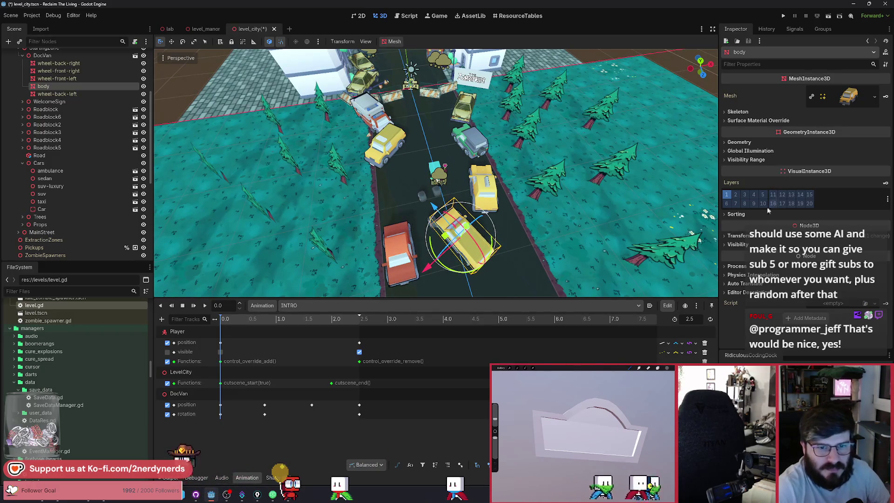
{"action": "left_click", "coordinate": [756, 236]}
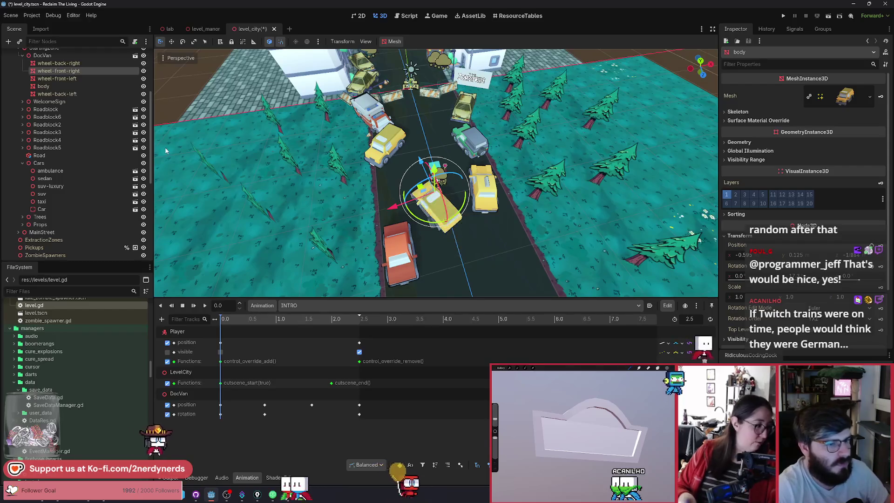
{"action": "key", "text": "ctrl+z"}
{"action": "left_click", "coordinate": [43, 55]}
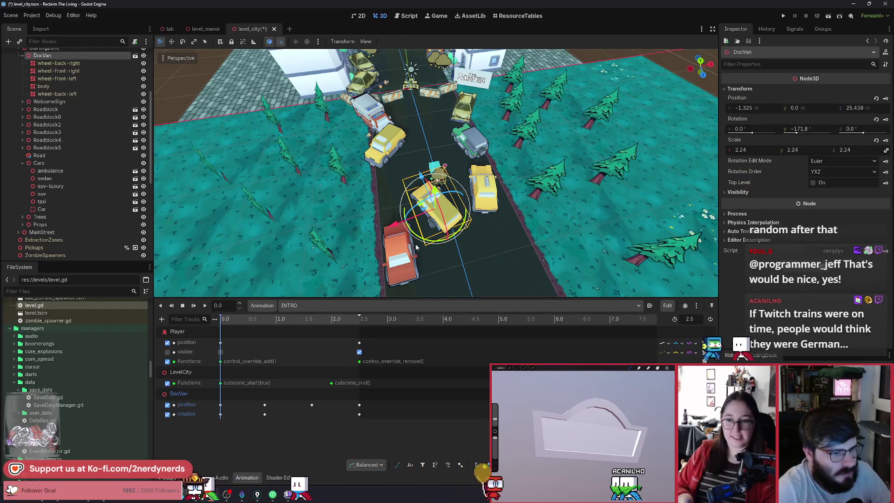
{"action": "left_click_drag", "start_coordinate": [427, 207], "coordinate": [443, 245]}
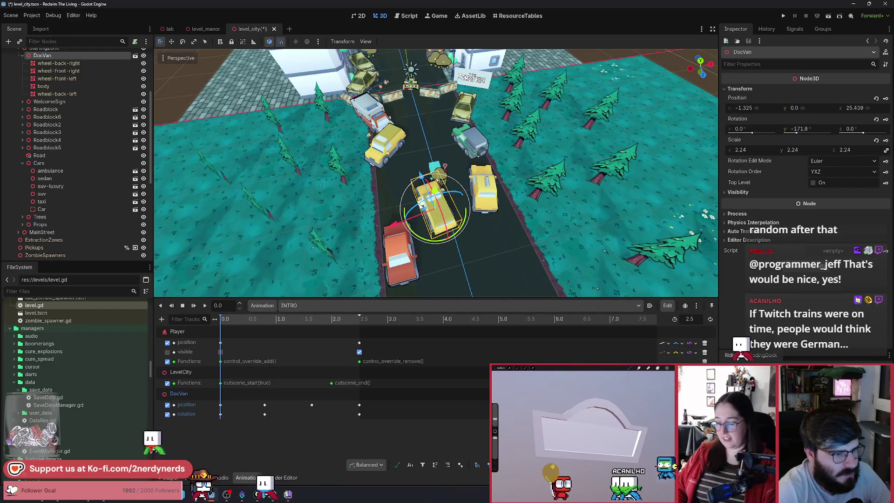
{"action": "mouse_move", "coordinate": [422, 206]}
{"action": "left_mouse_down"}
{"action": "mouse_move", "coordinate": [436, 191]}
{"action": "mouse_move", "coordinate": [437, 231]}
{"action": "mouse_move", "coordinate": [446, 230]}
{"action": "mouse_move", "coordinate": [437, 238]}
{"action": "left_mouse_up"}
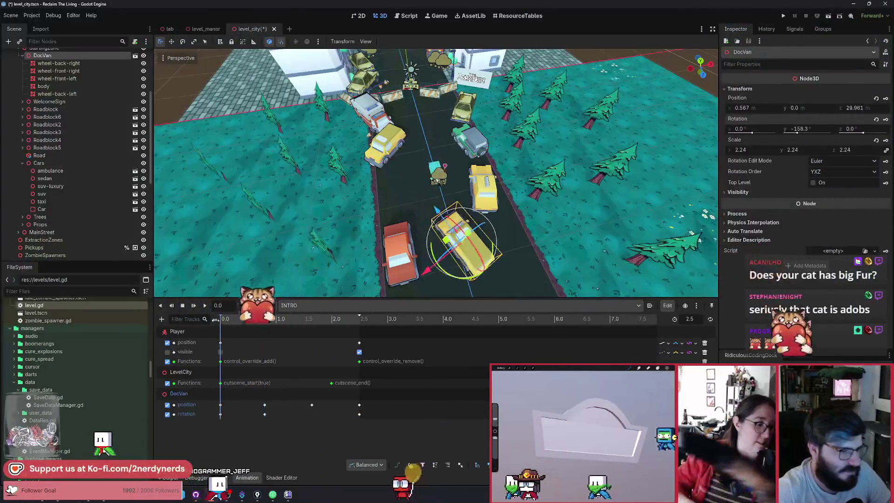
Step: Set DocVan's 0.8 s rotation key to Y -217.4 and save level_city
{"action": "left_click_drag", "start_coordinate": [297, 327], "coordinate": [223, 329]}
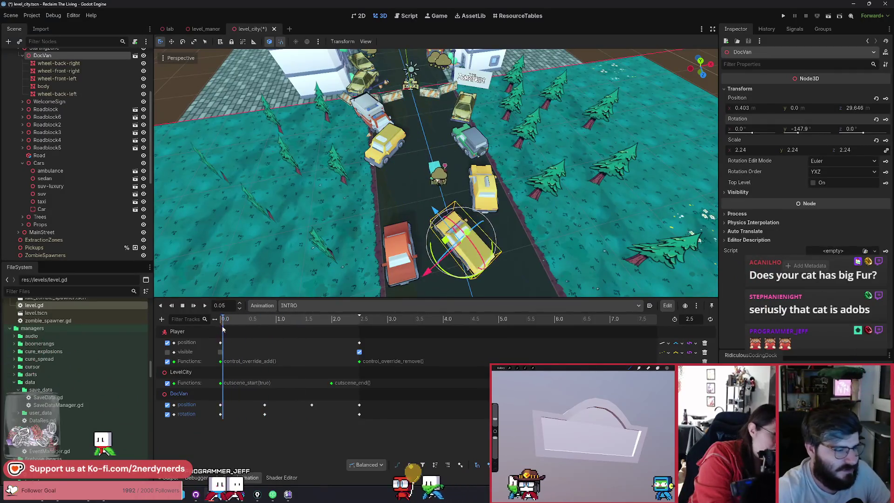
{"action": "left_click", "coordinate": [205, 306]}
{"action": "left_click", "coordinate": [220, 321]}
{"action": "left_click_drag", "start_coordinate": [220, 323], "coordinate": [265, 330]}
{"action": "left_click", "coordinate": [265, 414]}
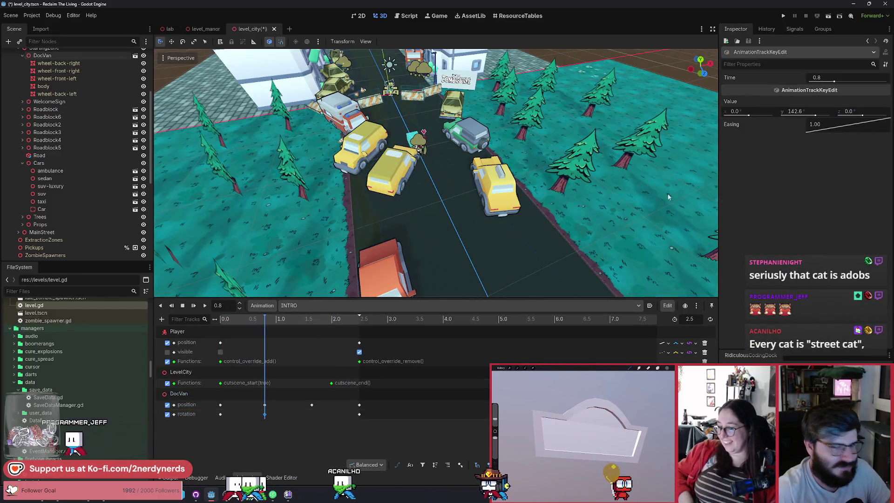
{"action": "left_click", "coordinate": [818, 113]}
{"action": "type", "text": "0"}
{"action": "key", "text": "Return"}
{"action": "key", "text": "ctrl+s"}
Step: Replay INTRO, stop around 0.55 s, turn DocVan further into the drift, and save
{"action": "left_click_drag", "start_coordinate": [265, 320], "coordinate": [311, 337]}
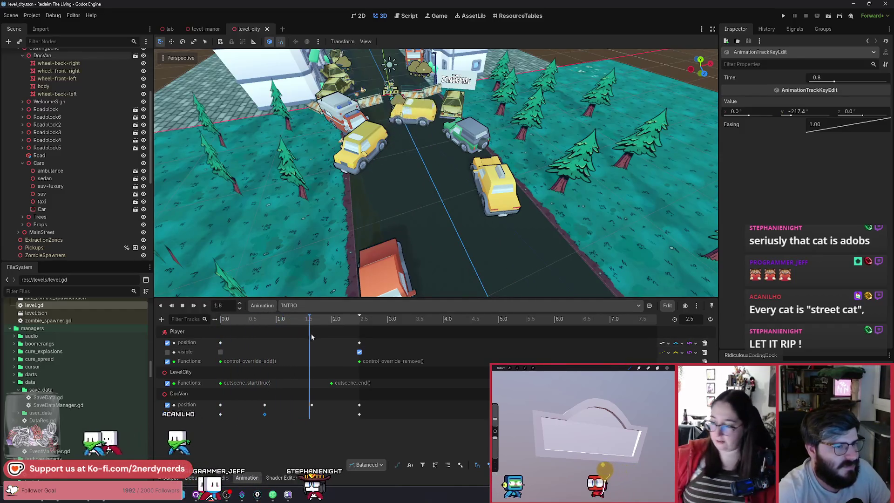
{"action": "left_click", "coordinate": [205, 306]}
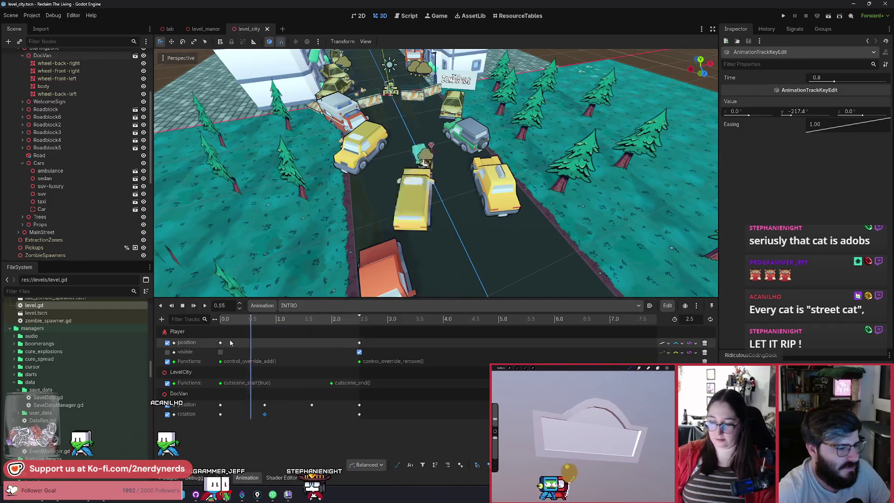
{"action": "left_click", "coordinate": [205, 306]}
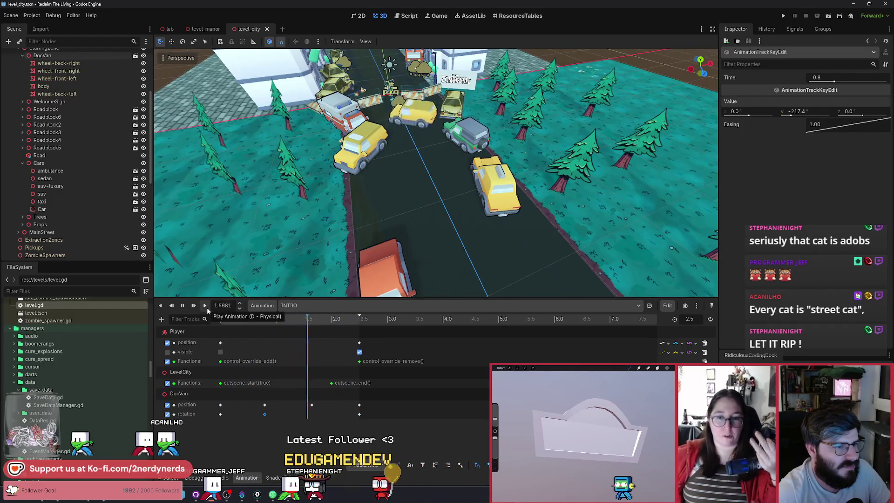
{"action": "left_click", "coordinate": [207, 310]}
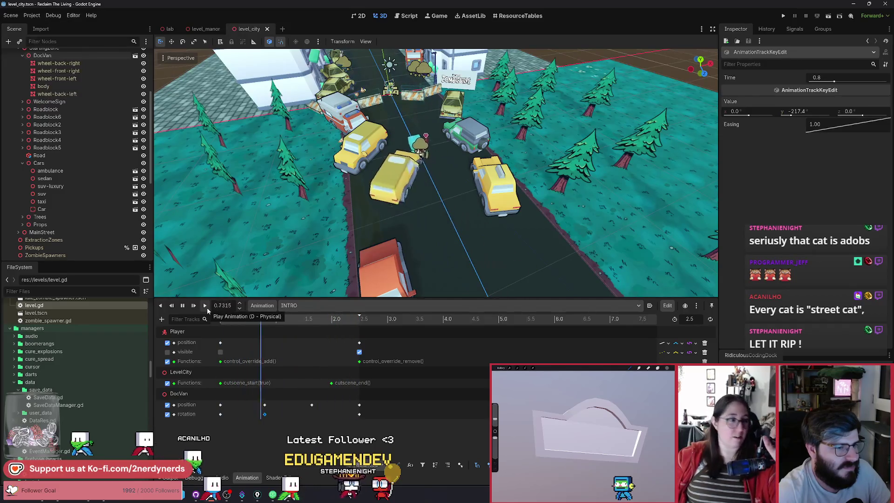
{"action": "mouse_move", "coordinate": [225, 322]}
{"action": "left_mouse_down"}
{"action": "mouse_move", "coordinate": [261, 321]}
{"action": "mouse_move", "coordinate": [254, 330]}
{"action": "mouse_move", "coordinate": [271, 330]}
{"action": "mouse_move", "coordinate": [262, 336]}
{"action": "left_mouse_up"}
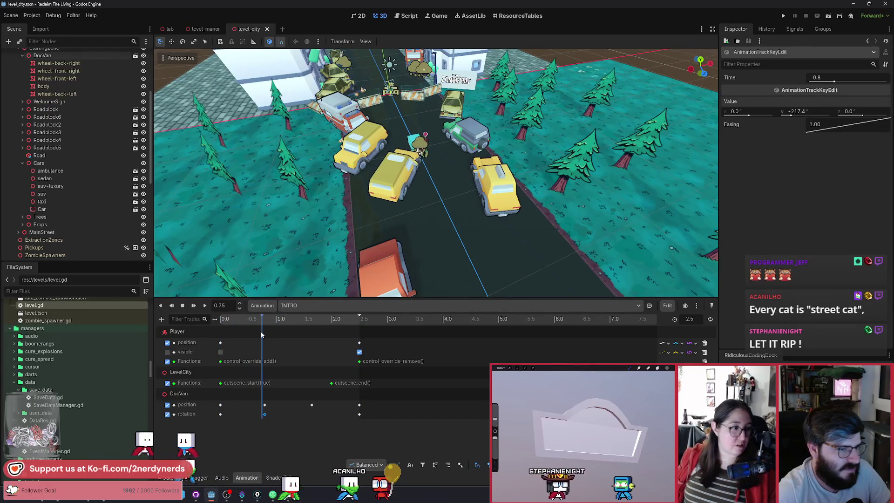
{"action": "left_click", "coordinate": [196, 397]}
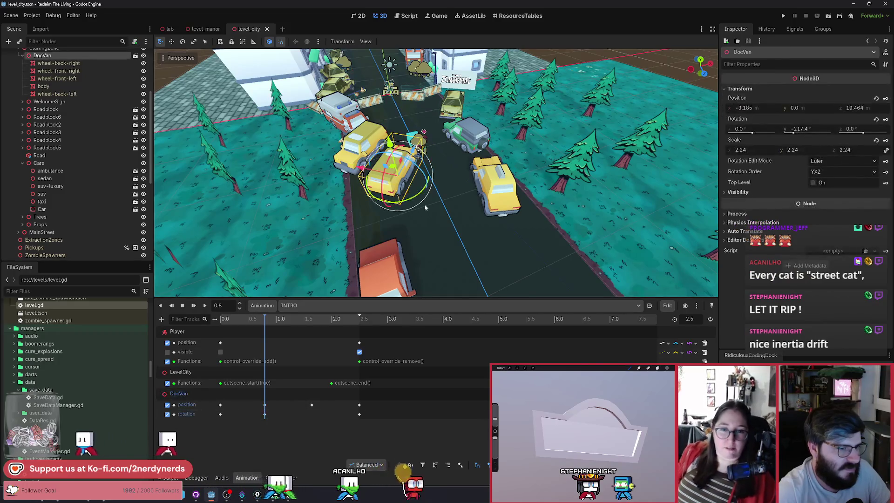
{"action": "left_click_drag", "start_coordinate": [414, 202], "coordinate": [413, 204]}
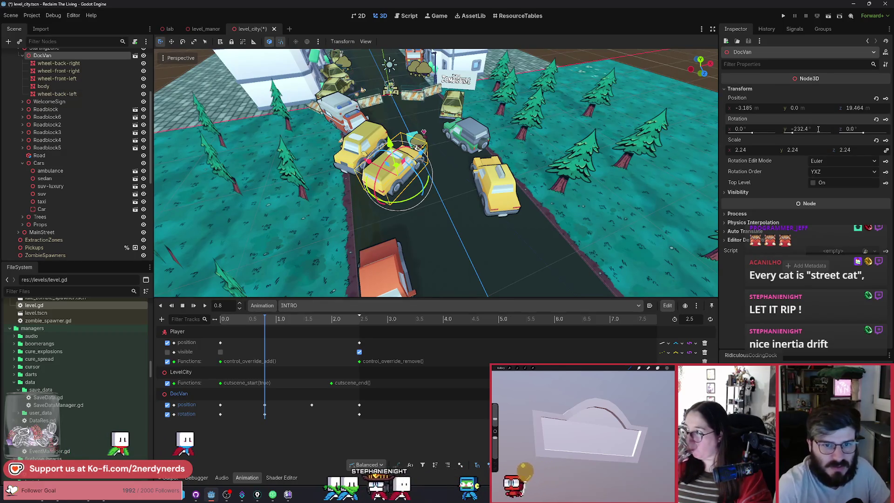
{"action": "key", "text": "ctrl+s"}
Step: Scrub INTRO between 0.95 s and the van's stop, then replay it from the start
{"action": "mouse_move", "coordinate": [266, 321]}
{"action": "left_mouse_down"}
{"action": "mouse_move", "coordinate": [321, 321]}
{"action": "mouse_move", "coordinate": [300, 322]}
{"action": "left_mouse_up"}
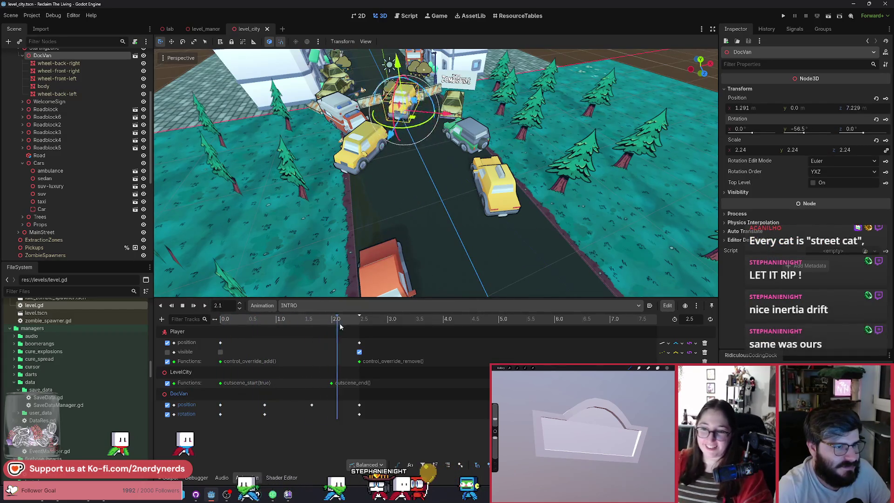
{"action": "left_click", "coordinate": [205, 305]}
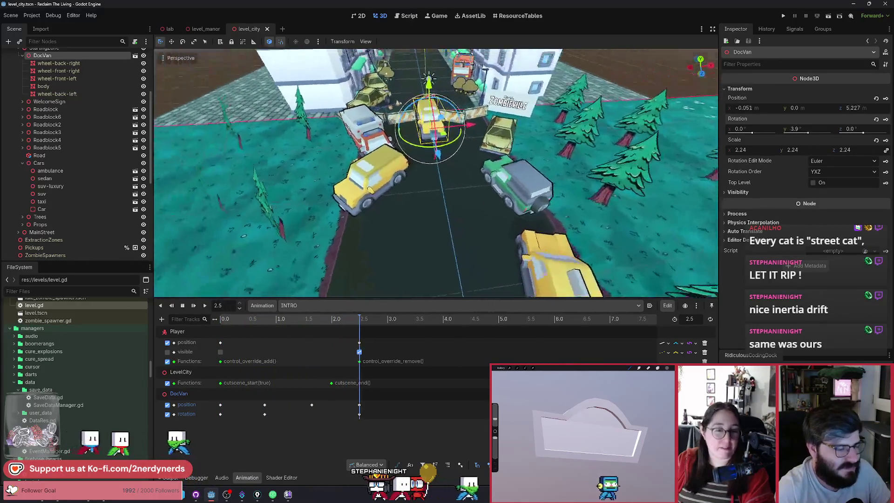
{"action": "mouse_move", "coordinate": [303, 322]}
{"action": "left_mouse_down"}
{"action": "mouse_move", "coordinate": [193, 331]}
{"action": "mouse_move", "coordinate": [312, 350]}
{"action": "left_mouse_up"}
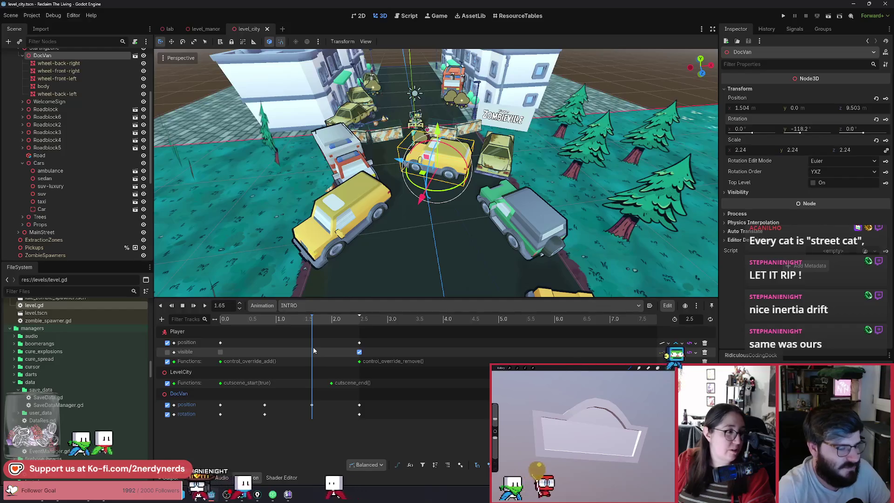
{"action": "scroll", "coordinate": [372, 186], "scroll_direction": "up", "scroll_amount": 5}
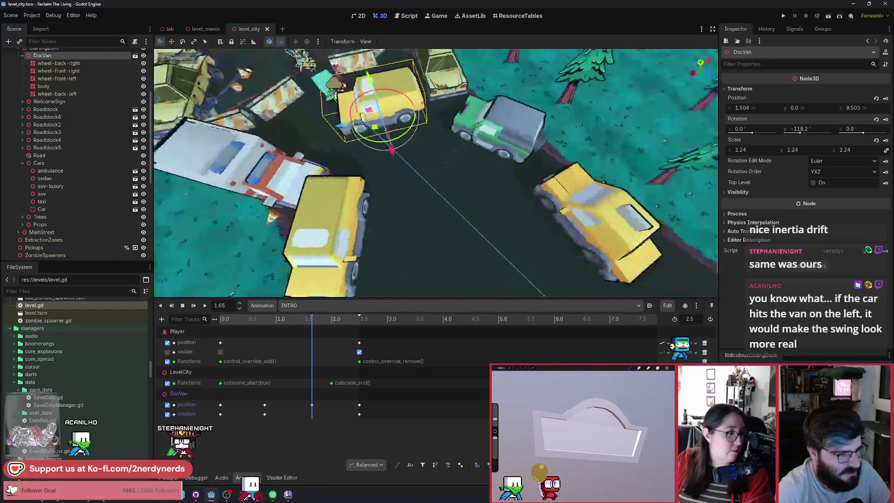
{"action": "mouse_move", "coordinate": [294, 319]}
{"action": "left_mouse_down"}
{"action": "mouse_move", "coordinate": [268, 330]}
{"action": "mouse_move", "coordinate": [279, 332]}
{"action": "left_mouse_up"}
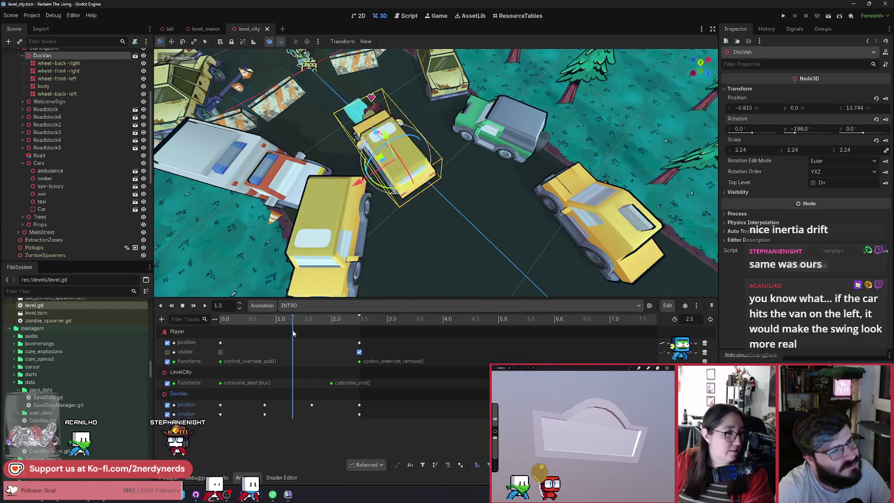
{"action": "mouse_move", "coordinate": [309, 331]}
{"action": "left_mouse_down"}
{"action": "mouse_move", "coordinate": [353, 338]}
{"action": "mouse_move", "coordinate": [202, 339]}
{"action": "left_mouse_up"}
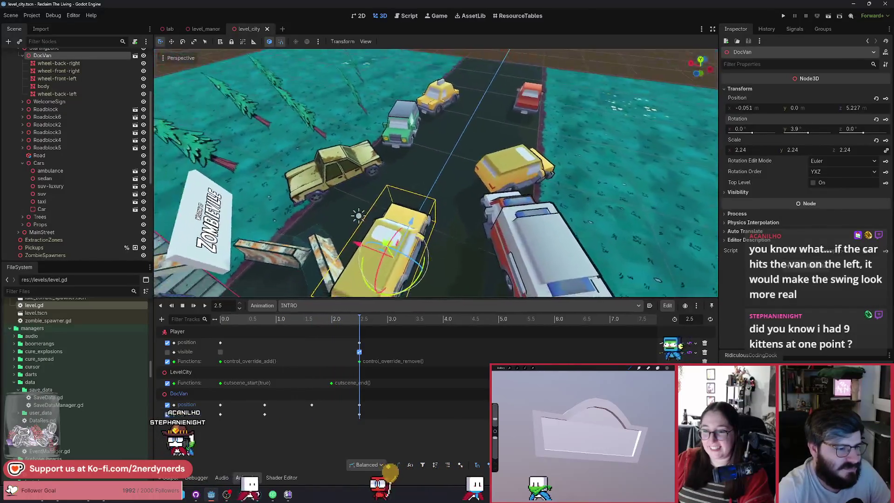
{"action": "left_click", "coordinate": [205, 306]}
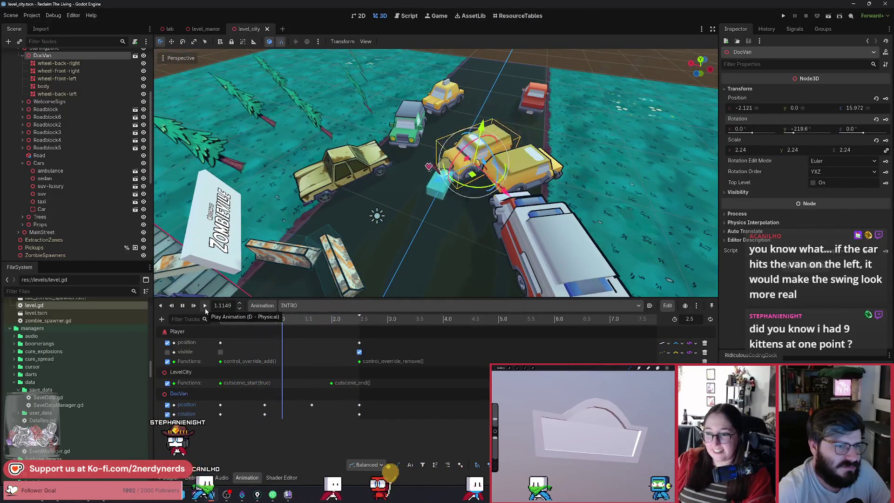
Step: Replay INTRO four times to watch the drift, then focus the view on DocVan
{"action": "left_click", "coordinate": [205, 307]}
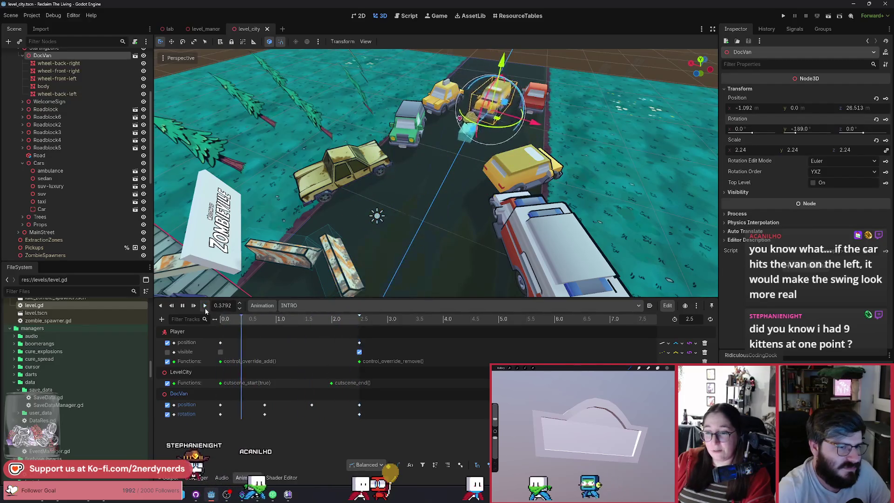
{"action": "left_click", "coordinate": [205, 306]}
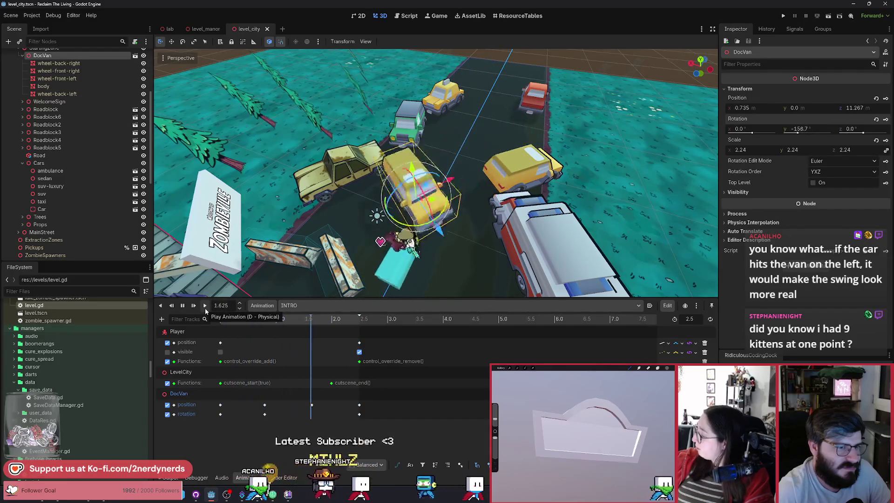
{"action": "left_click", "coordinate": [204, 306]}
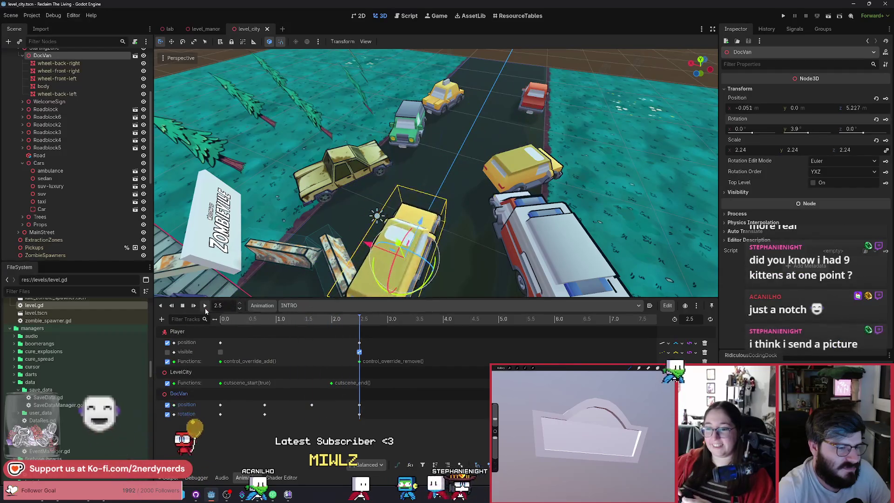
{"action": "left_click", "coordinate": [205, 306]}
{"action": "key", "text": "f"}
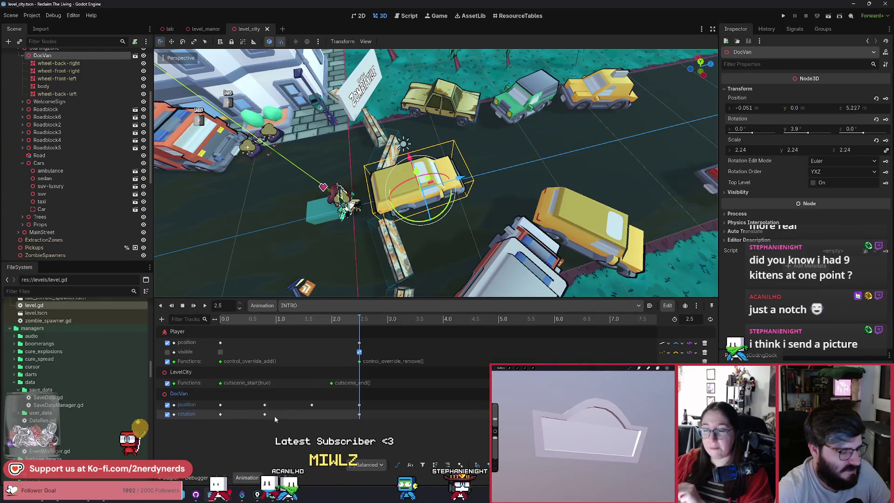
Step: Move DocVan's early rotation key later to about 0.95 s and replay INTRO to check the turn
{"action": "left_click_drag", "start_coordinate": [264, 416], "coordinate": [281, 416]}
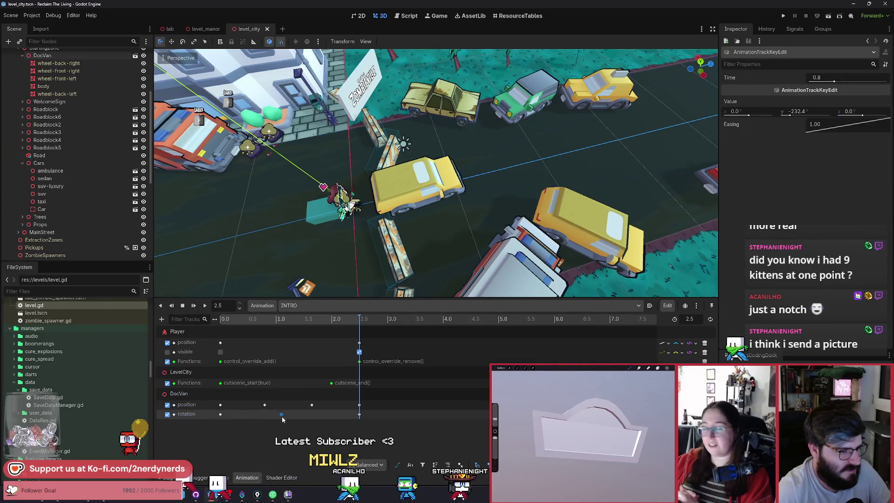
{"action": "left_click", "coordinate": [206, 307]}
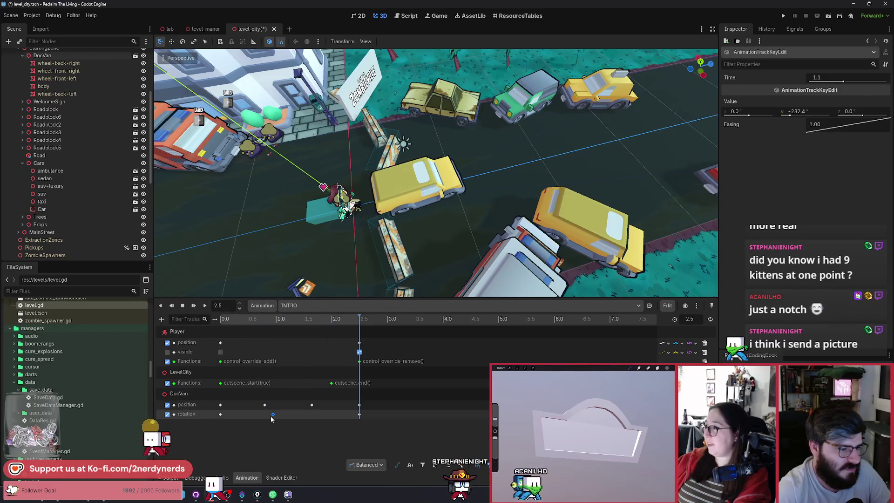
{"action": "left_click", "coordinate": [206, 307]}
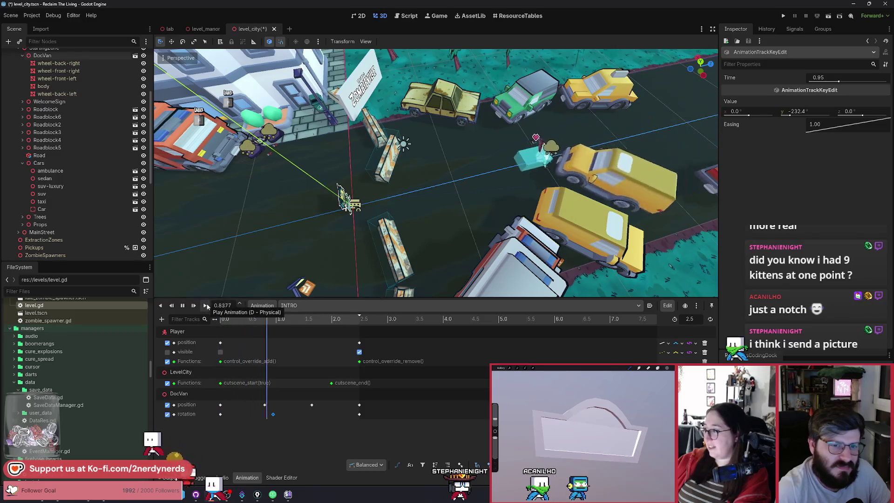
{"action": "left_click", "coordinate": [206, 307]}
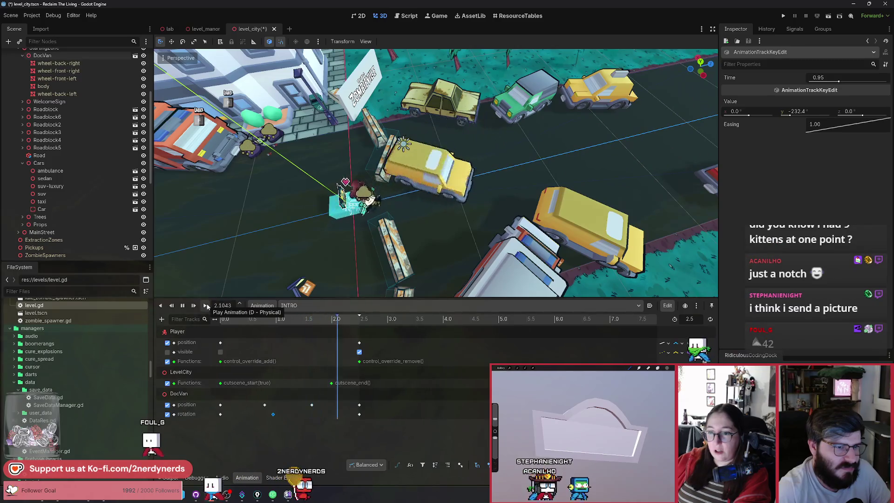
{"action": "left_click", "coordinate": [206, 306]}
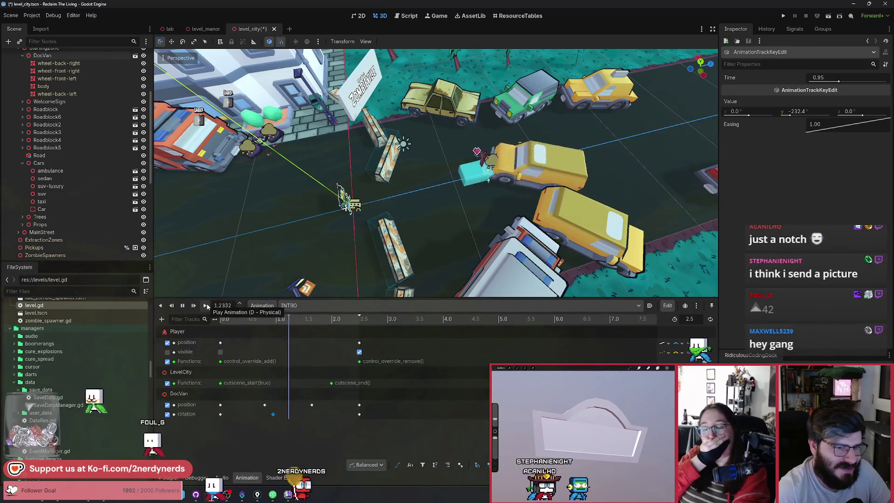
Step: At 1.5 s, turn DocVan 15° and record a rotation key, then replay INTRO
{"action": "left_click", "coordinate": [274, 321]}
{"action": "left_click_drag", "start_coordinate": [274, 325], "coordinate": [304, 330]}
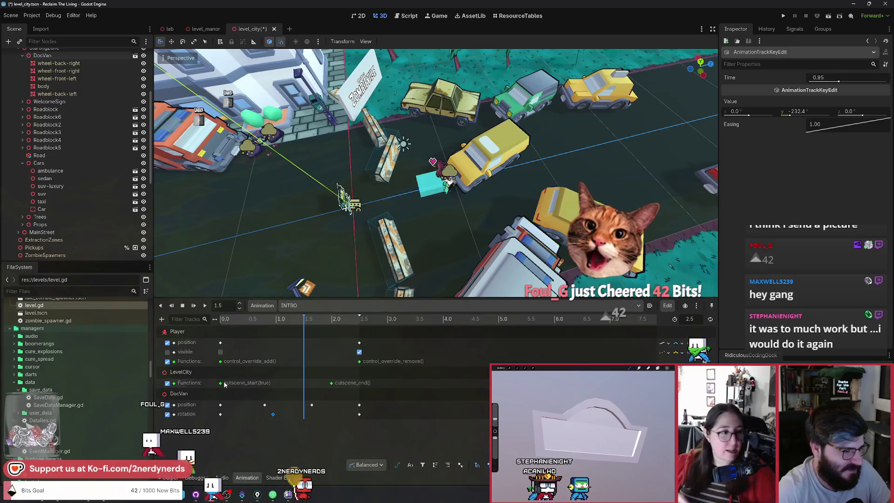
{"action": "left_click", "coordinate": [187, 393]}
{"action": "left_click_drag", "start_coordinate": [488, 183], "coordinate": [481, 197]}
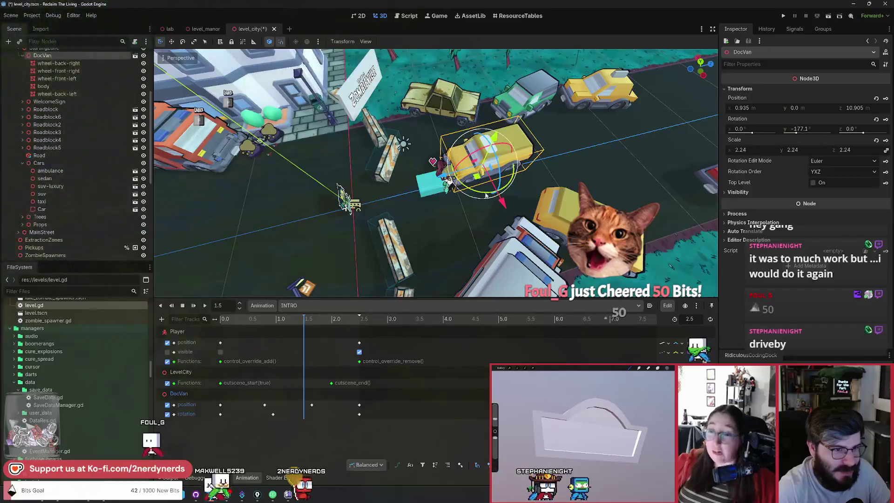
{"action": "left_click", "coordinate": [886, 121]}
{"action": "left_click", "coordinate": [205, 306]}
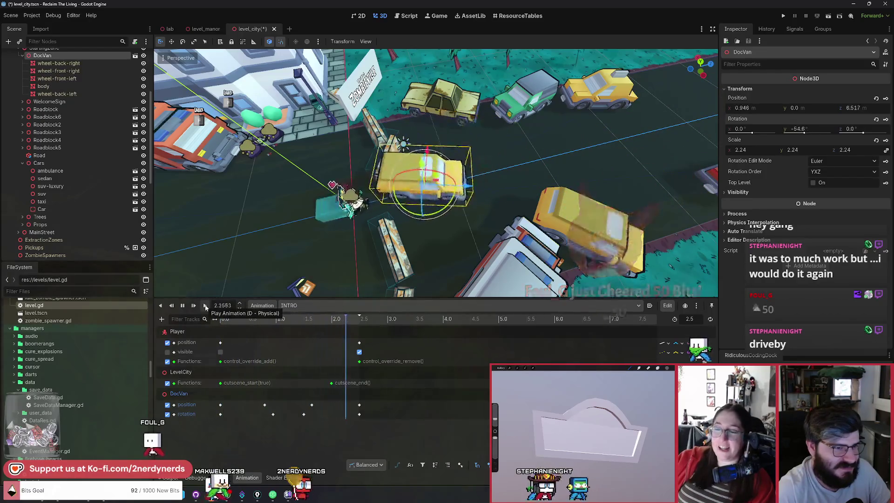
{"action": "left_click", "coordinate": [205, 306]}
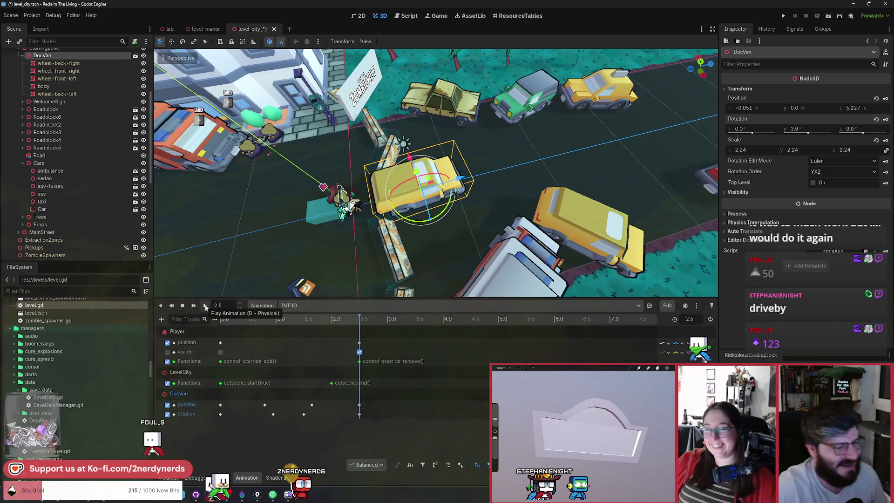
{"action": "left_click", "coordinate": [205, 306]}
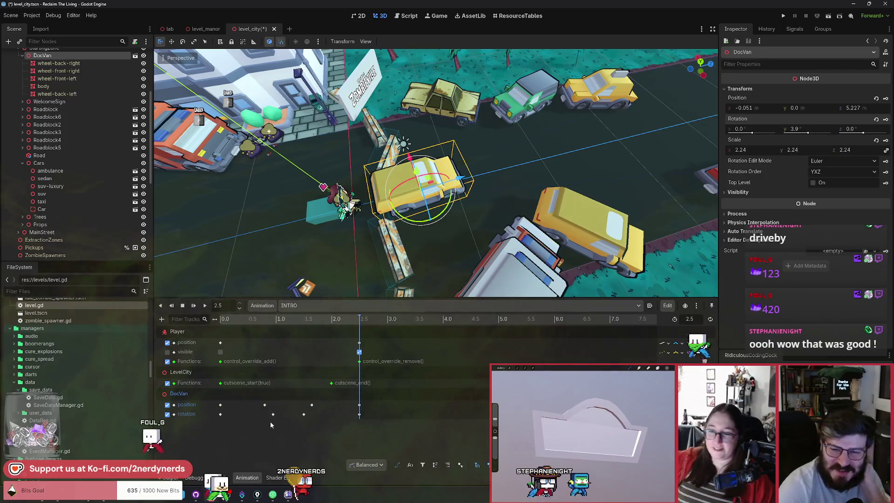
{"action": "mouse_move", "coordinate": [274, 415]}
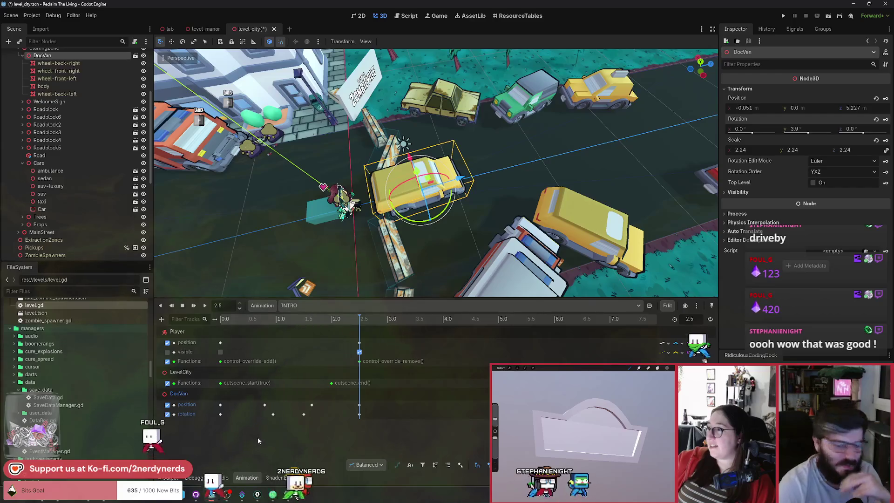
{"action": "left_click", "coordinate": [204, 306]}
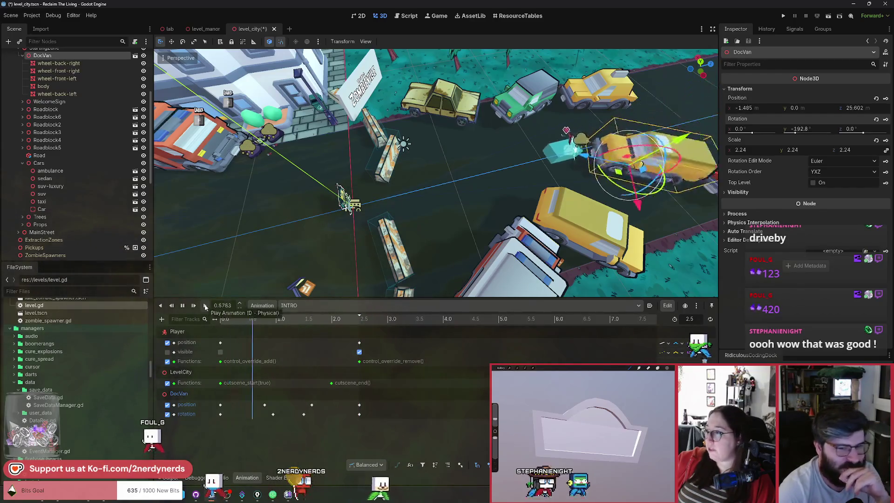
{"action": "left_click", "coordinate": [205, 305]}
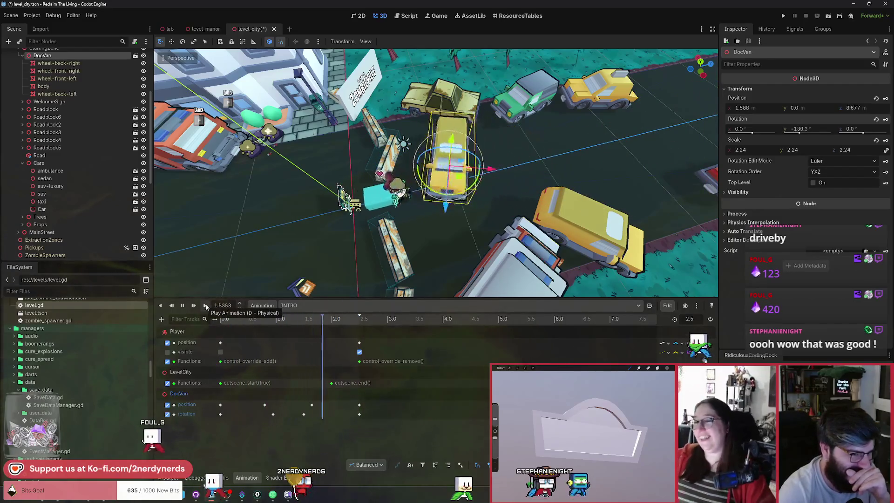
{"action": "mouse_move", "coordinate": [277, 319]}
{"action": "left_mouse_down"}
{"action": "mouse_move", "coordinate": [215, 334]}
{"action": "mouse_move", "coordinate": [309, 373]}
{"action": "mouse_move", "coordinate": [357, 378]}
{"action": "mouse_move", "coordinate": [288, 378]}
{"action": "left_mouse_up"}
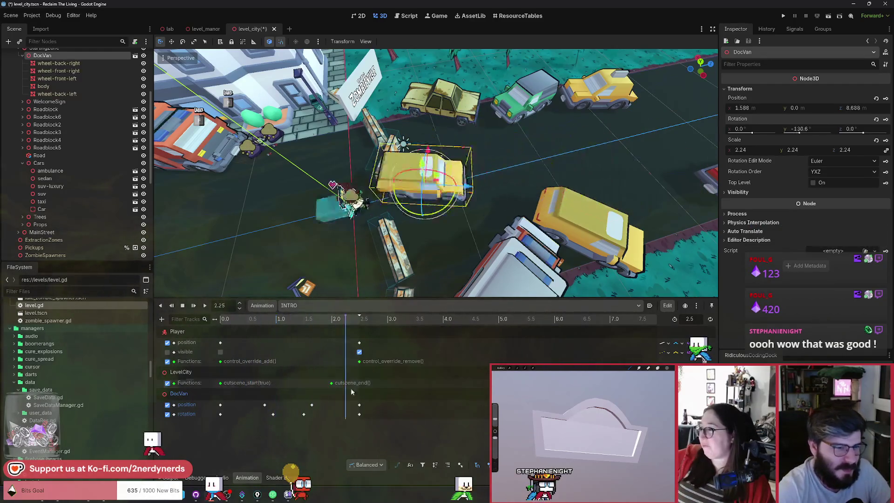
{"action": "left_click_drag", "start_coordinate": [352, 392], "coordinate": [214, 387]}
{"action": "left_click", "coordinate": [205, 306]}
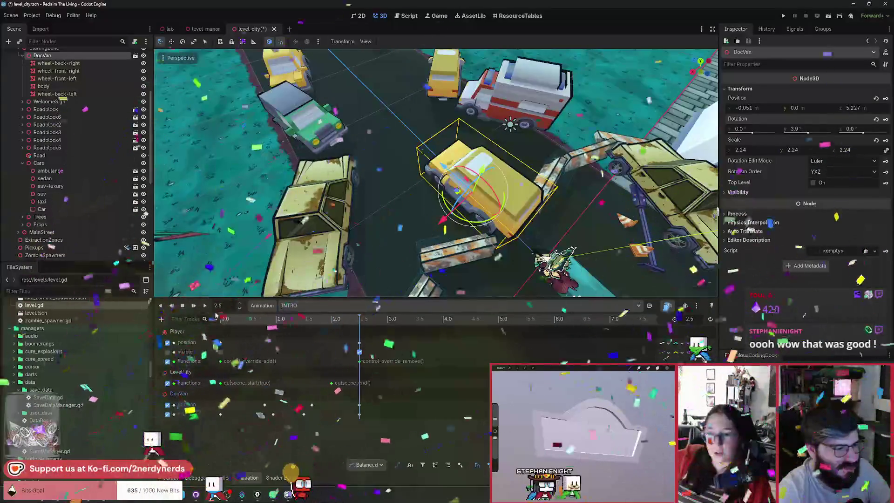
Step: Move DocVan's rotation key from 1.45 s to 1.4 s, replay, and nudge the 1.65 s position key earlier
{"action": "key", "text": "shift+d"}
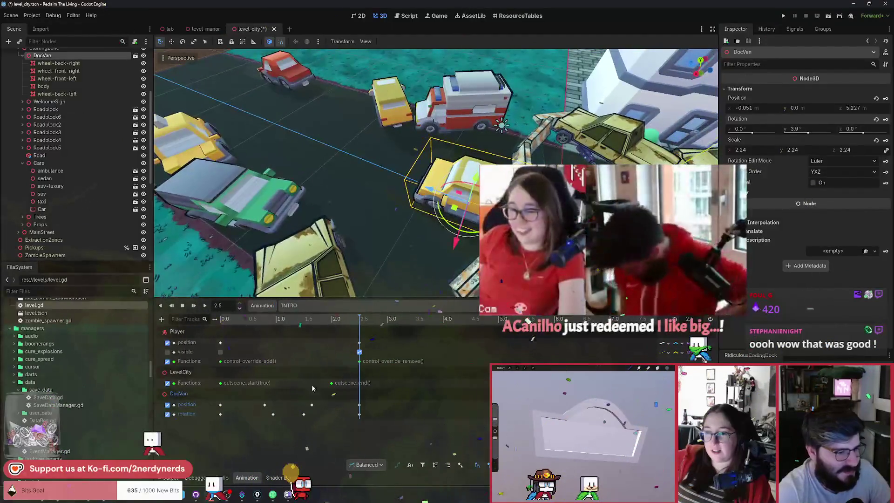
{"action": "left_click", "coordinate": [304, 414]}
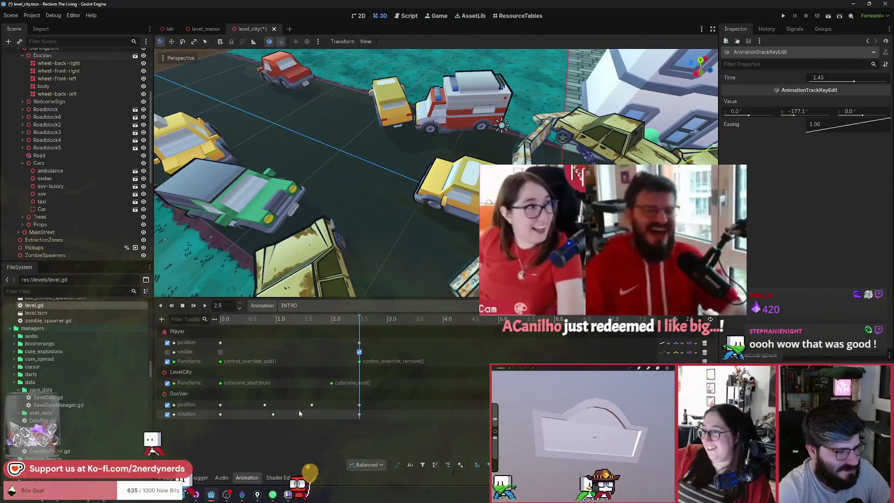
{"action": "left_click_drag", "start_coordinate": [301, 414], "coordinate": [298, 414]}
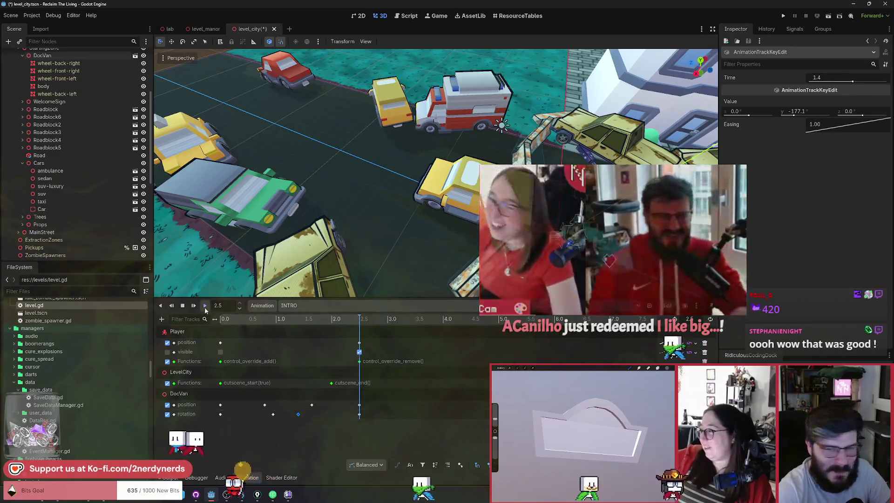
{"action": "left_click", "coordinate": [205, 305]}
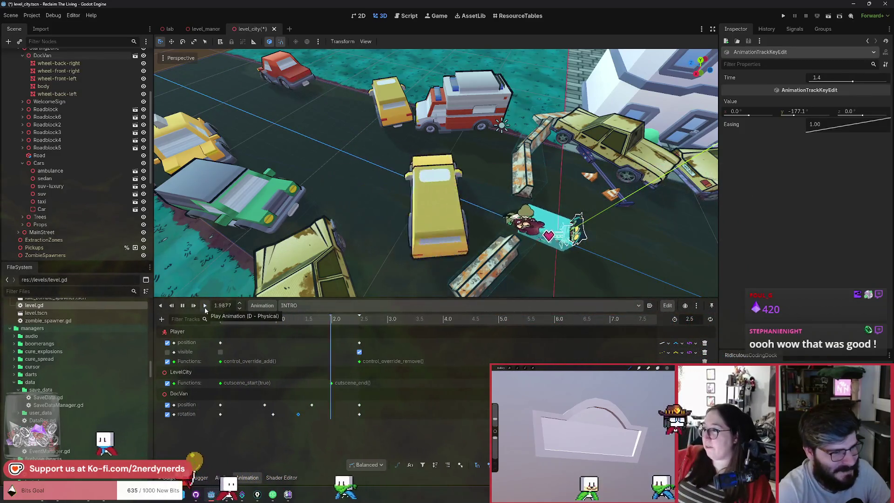
{"action": "left_click", "coordinate": [205, 310]}
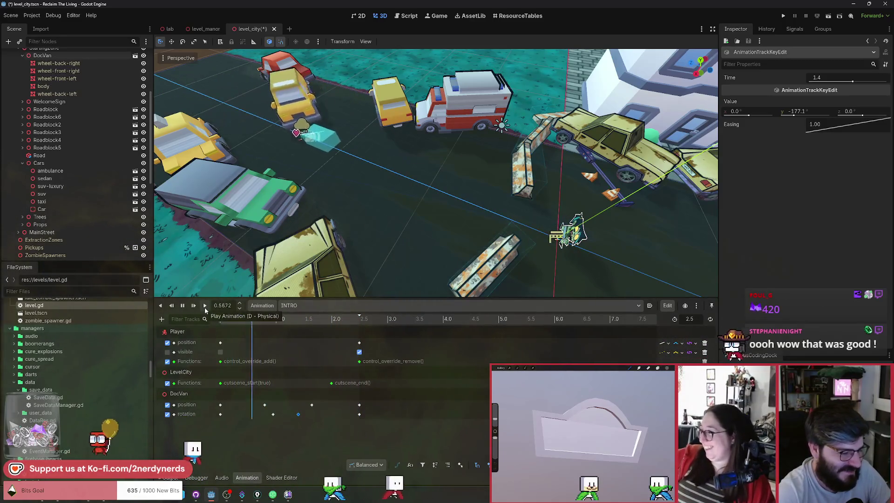
{"action": "left_click_drag", "start_coordinate": [312, 405], "coordinate": [305, 409]}
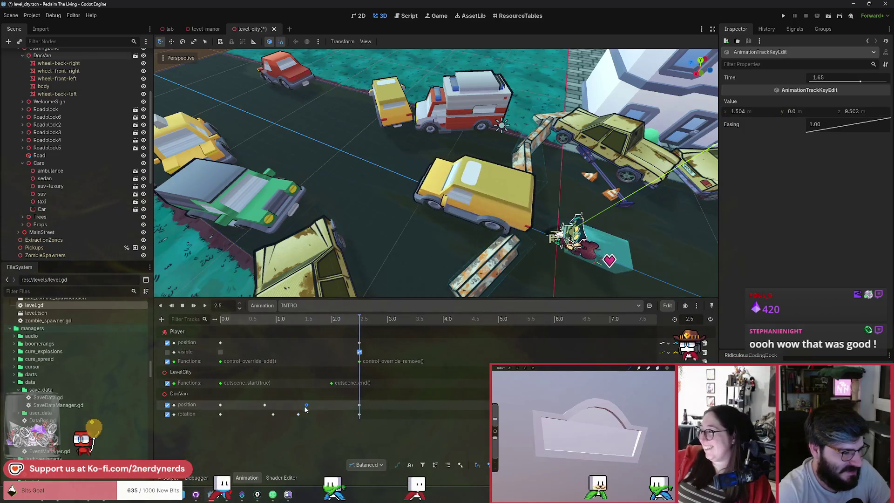
{"action": "left_click", "coordinate": [205, 306]}
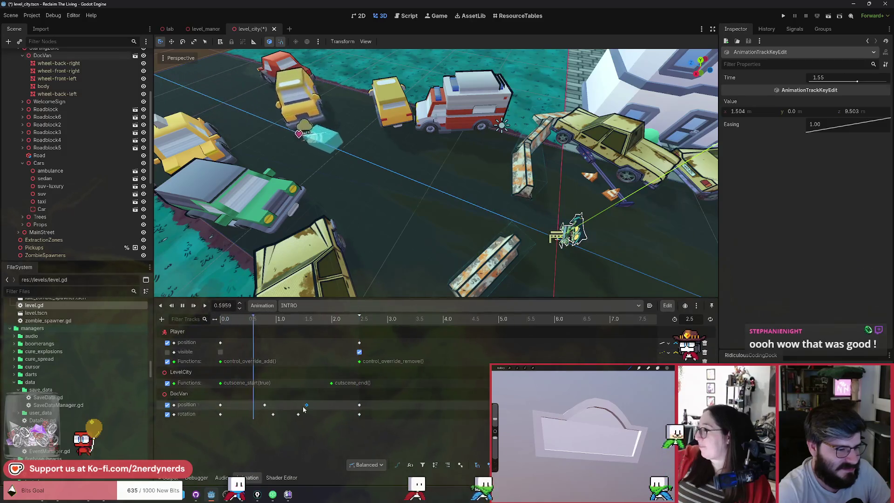
{"action": "left_click_drag", "start_coordinate": [307, 409], "coordinate": [312, 406]}
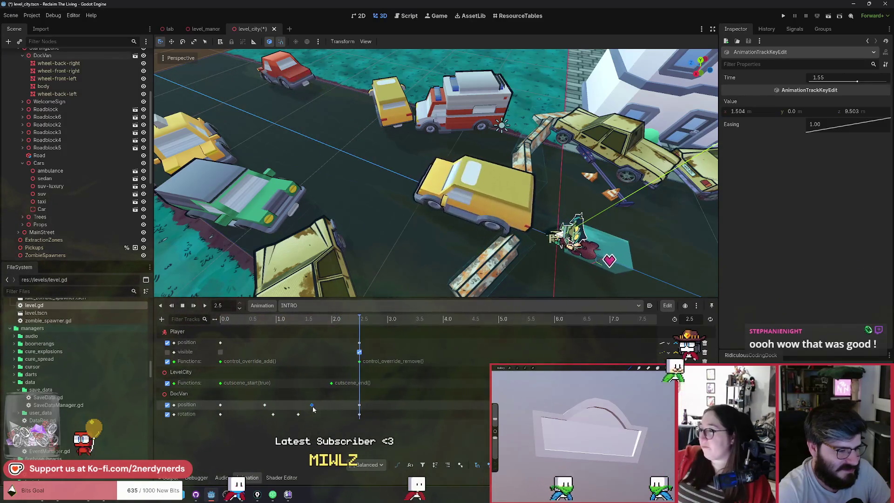
{"action": "left_click", "coordinate": [205, 306]}
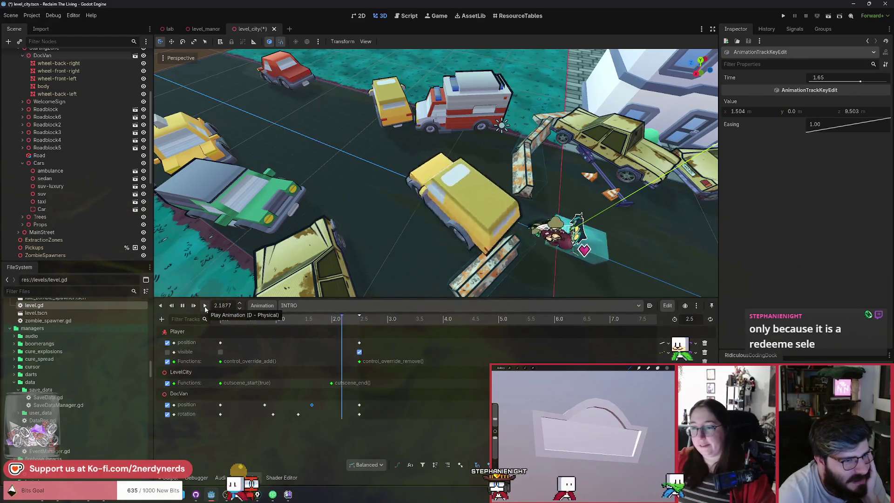
{"action": "left_click", "coordinate": [317, 319]}
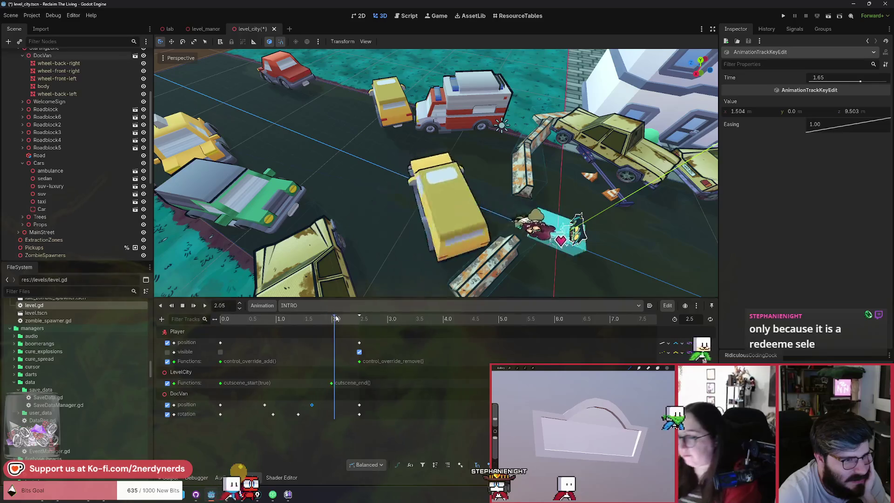
{"action": "mouse_move", "coordinate": [316, 316]}
{"action": "left_mouse_down"}
{"action": "mouse_move", "coordinate": [335, 311]}
{"action": "mouse_move", "coordinate": [312, 309]}
{"action": "mouse_move", "coordinate": [338, 310]}
{"action": "mouse_move", "coordinate": [281, 306]}
{"action": "mouse_move", "coordinate": [312, 317]}
{"action": "mouse_move", "coordinate": [288, 307]}
{"action": "mouse_move", "coordinate": [308, 320]}
{"action": "mouse_move", "coordinate": [295, 319]}
{"action": "left_mouse_up"}
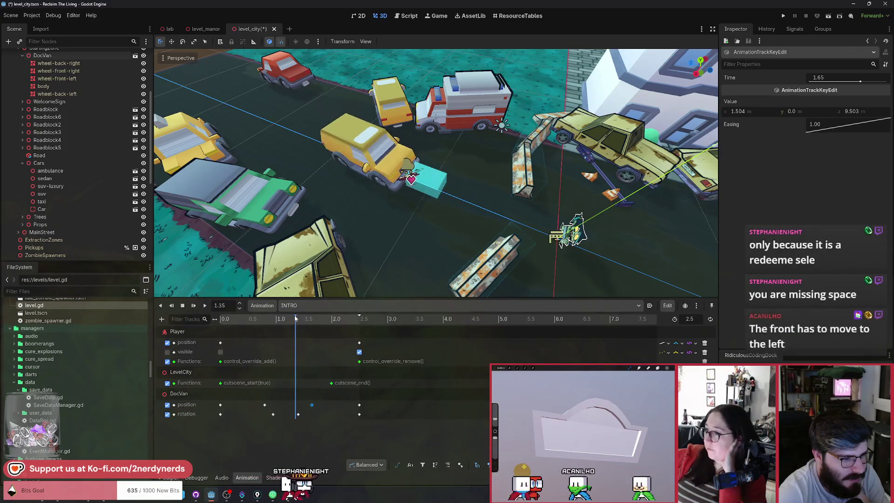
{"action": "left_click_drag", "start_coordinate": [298, 414], "coordinate": [308, 417]}
Step: Turn DocVan a further 30°, retime that rotation key to 1.4 s, re-angle the van, and replay
{"action": "left_click", "coordinate": [390, 222]}
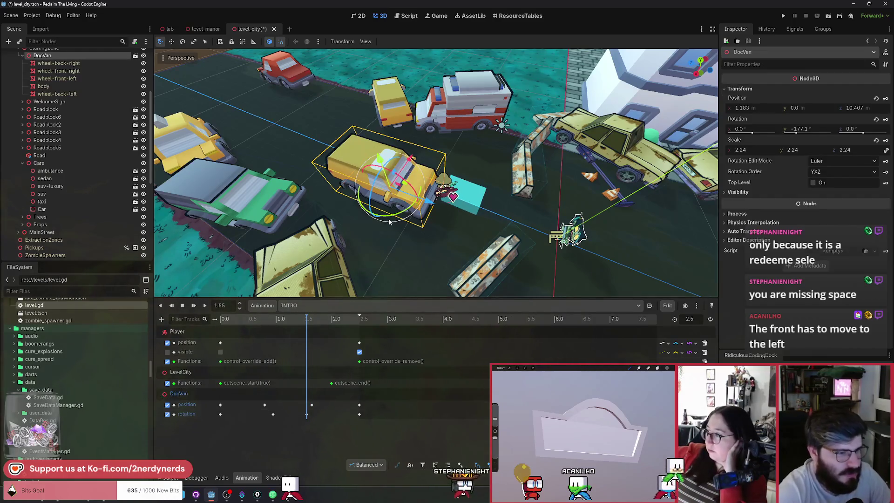
{"action": "mouse_move", "coordinate": [390, 223]}
{"action": "left_mouse_down"}
{"action": "mouse_move", "coordinate": [434, 225]}
{"action": "mouse_move", "coordinate": [423, 226]}
{"action": "left_mouse_up"}
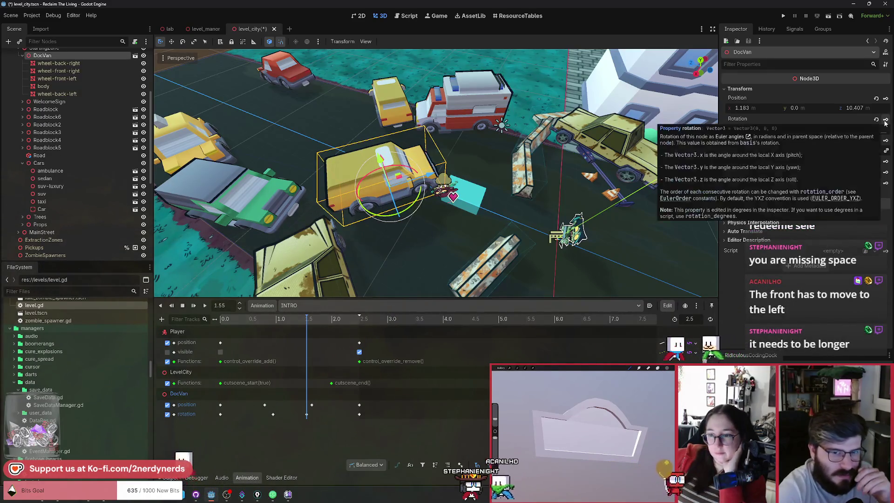
{"action": "mouse_move", "coordinate": [306, 326]}
{"action": "left_mouse_down"}
{"action": "mouse_move", "coordinate": [263, 326]}
{"action": "mouse_move", "coordinate": [337, 336]}
{"action": "mouse_move", "coordinate": [252, 323]}
{"action": "mouse_move", "coordinate": [296, 331]}
{"action": "left_mouse_up"}
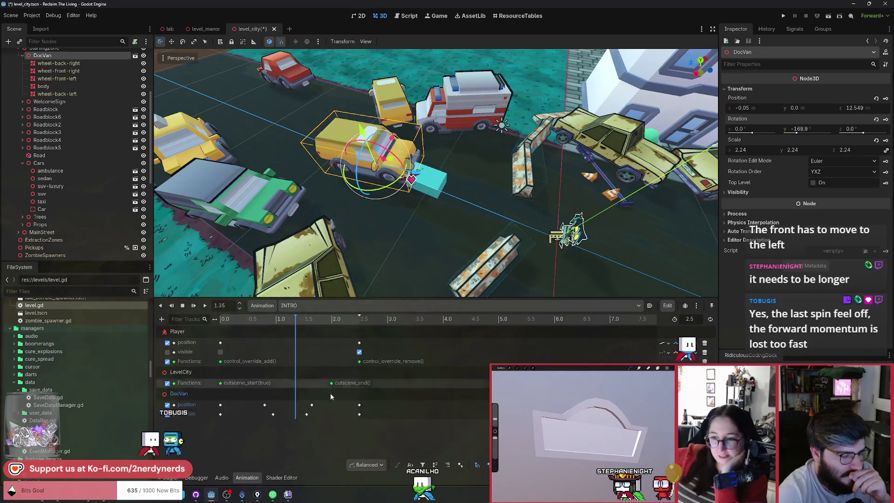
{"action": "left_click_drag", "start_coordinate": [306, 414], "coordinate": [299, 415]}
{"action": "left_click", "coordinate": [298, 318]}
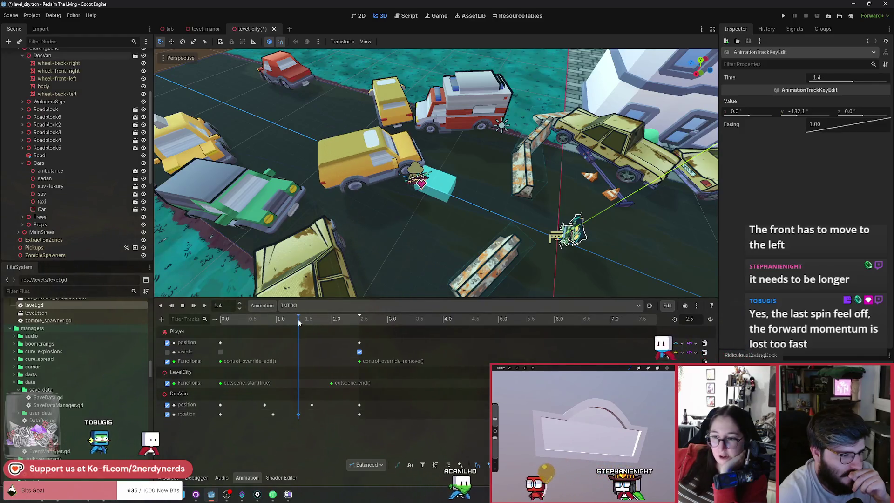
{"action": "left_click", "coordinate": [207, 396]}
{"action": "left_click_drag", "start_coordinate": [372, 198], "coordinate": [381, 203]}
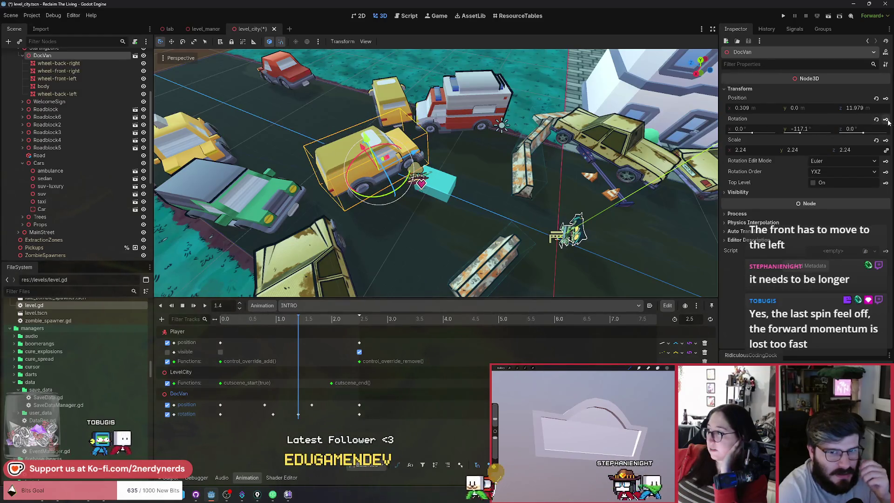
{"action": "mouse_move", "coordinate": [298, 320]}
{"action": "left_mouse_down"}
{"action": "mouse_move", "coordinate": [242, 326]}
{"action": "mouse_move", "coordinate": [344, 360]}
{"action": "left_mouse_up"}
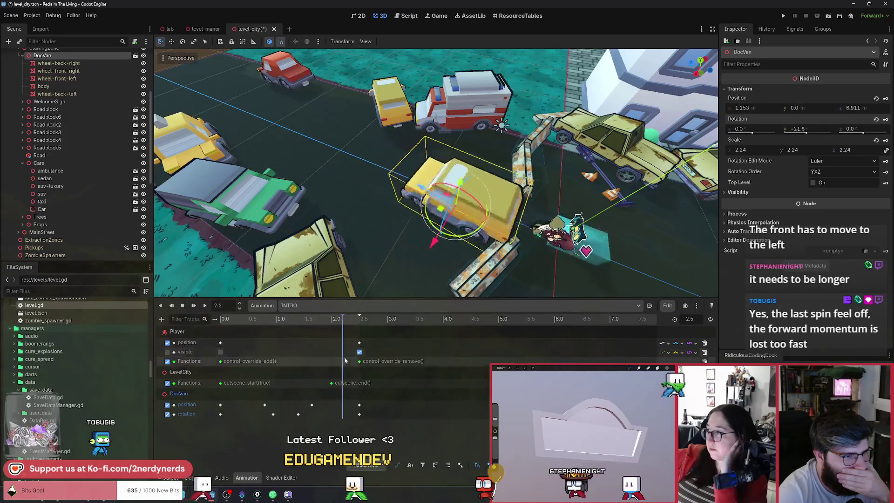
{"action": "left_click", "coordinate": [205, 307]}
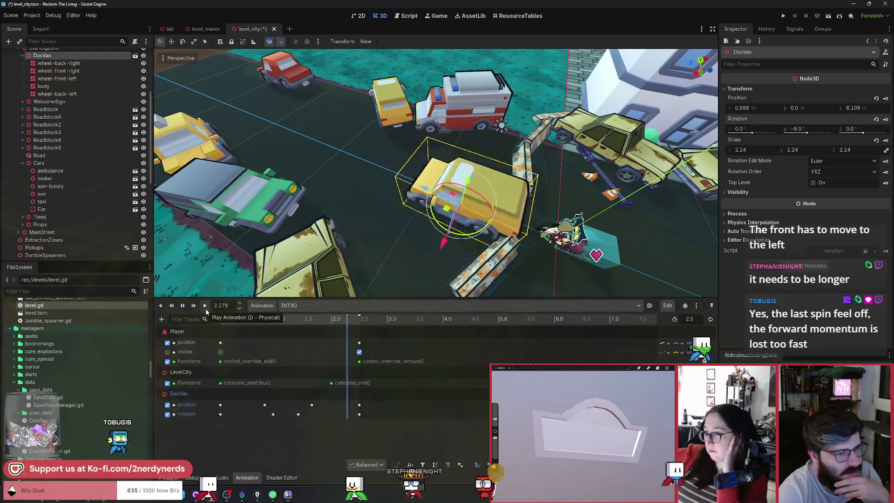
Step: Select the 1.55 s rotation key, replay INTRO four times, and view the street from higher up
{"action": "left_click", "coordinate": [306, 414]}
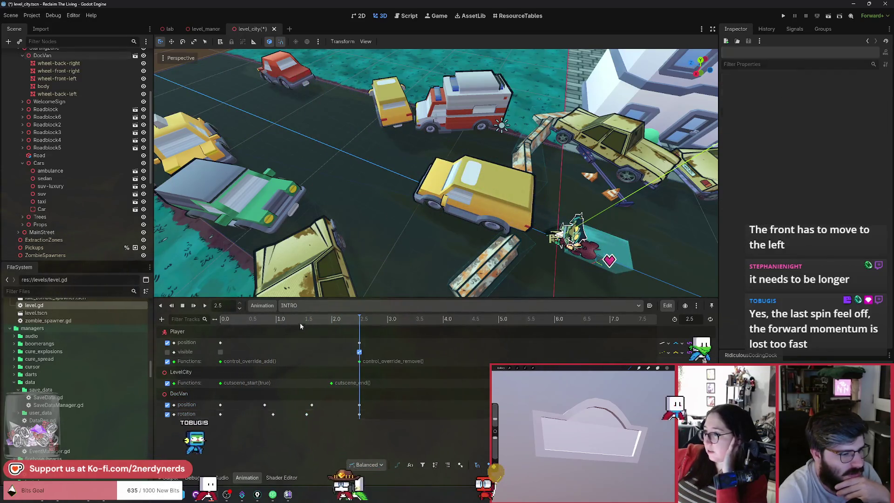
{"action": "left_click", "coordinate": [203, 306]}
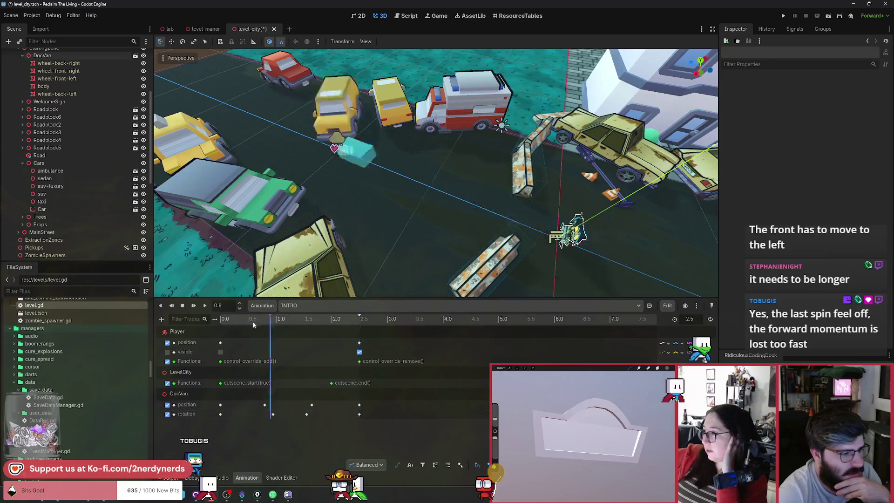
{"action": "left_click", "coordinate": [203, 307]}
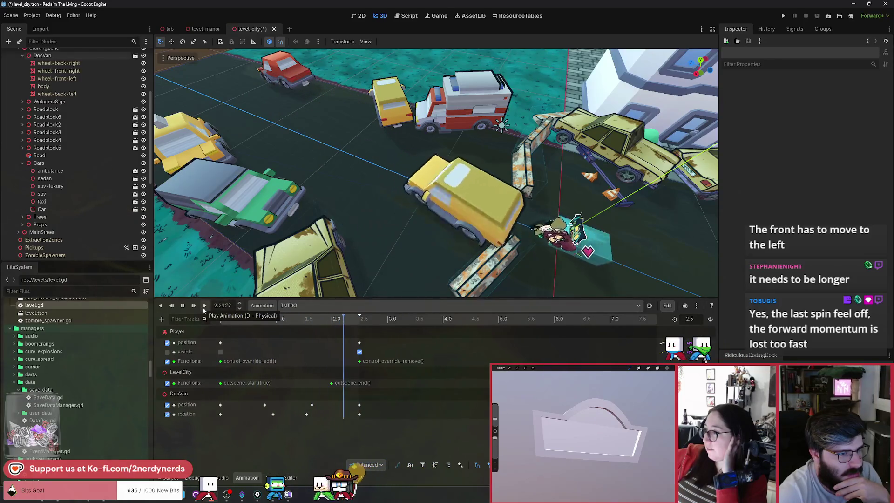
{"action": "left_click", "coordinate": [203, 306]}
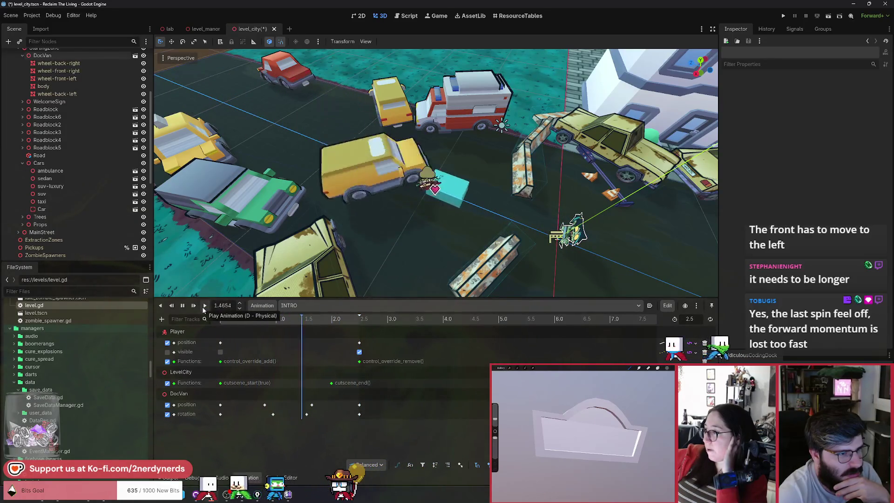
{"action": "left_click", "coordinate": [203, 306]}
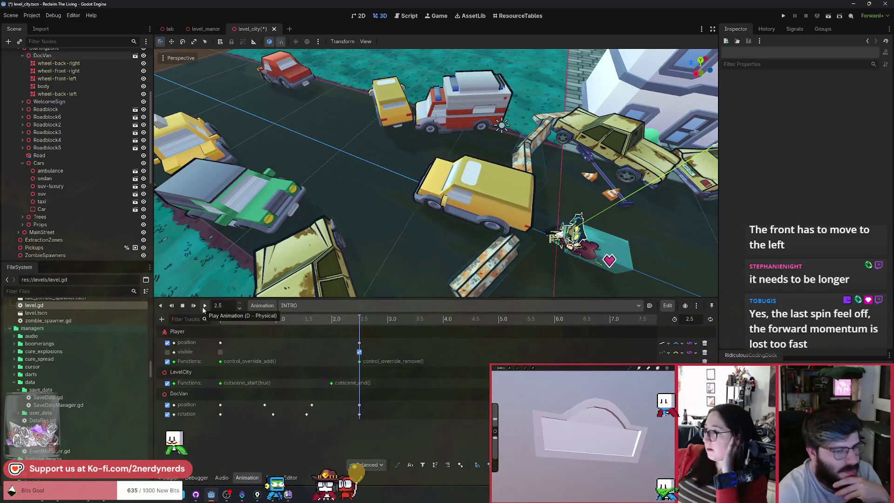
{"action": "scroll", "coordinate": [437, 173], "scroll_direction": "up", "scroll_amount": 2}
{"action": "mouse_move", "coordinate": [419, 186]}
{"action": "left_mouse_down"}
{"action": "mouse_move", "coordinate": [326, 280]}
{"action": "mouse_move", "coordinate": [220, 332]}
{"action": "mouse_move", "coordinate": [243, 321]}
{"action": "mouse_move", "coordinate": [335, 343]}
{"action": "mouse_move", "coordinate": [191, 331]}
{"action": "left_mouse_up"}
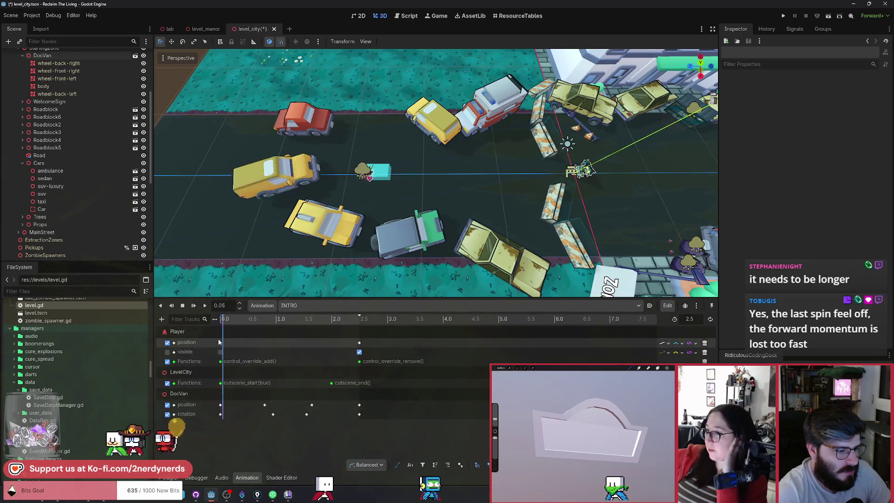
{"action": "left_click_drag", "start_coordinate": [354, 187], "coordinate": [400, 205]}
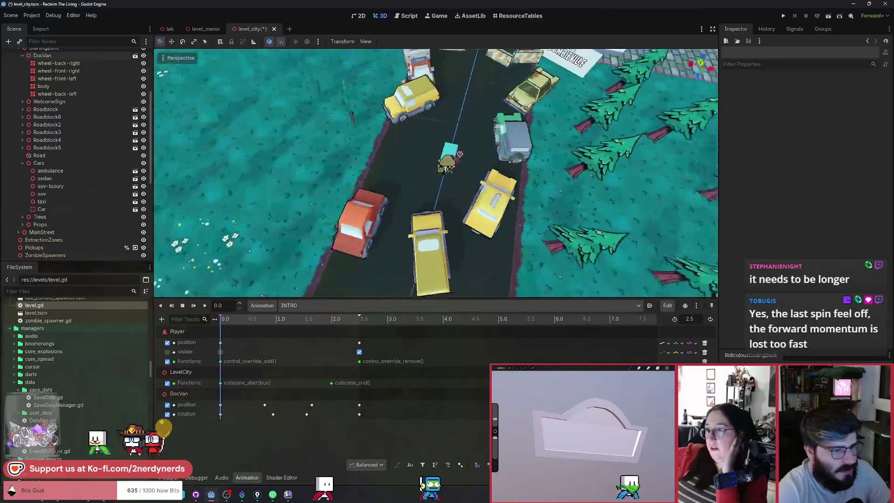
{"action": "left_click", "coordinate": [435, 250]}
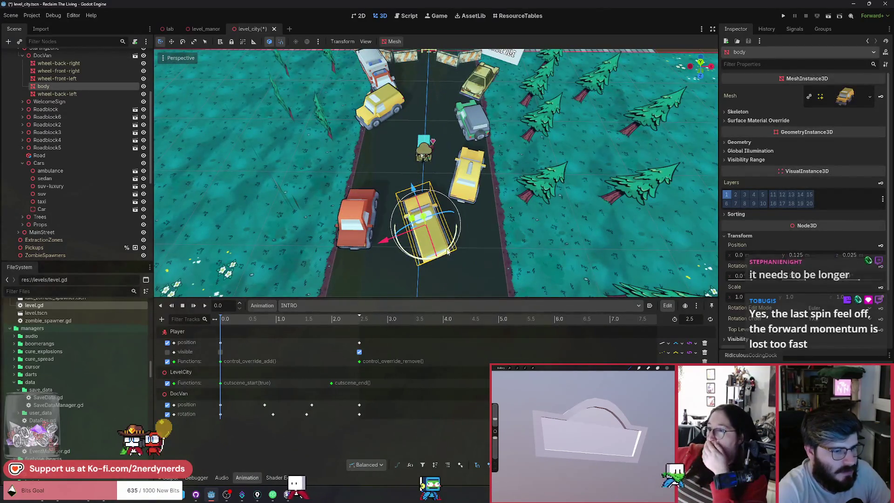
{"action": "left_click_drag", "start_coordinate": [447, 252], "coordinate": [456, 252]}
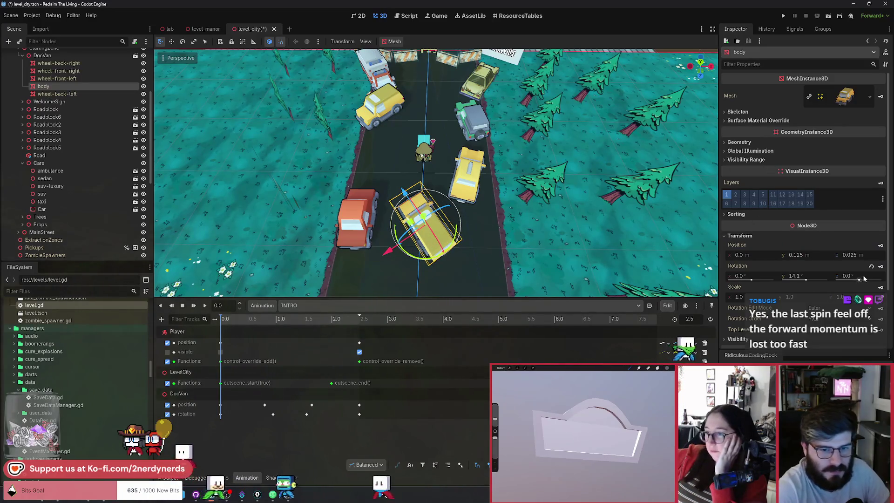
{"action": "left_click", "coordinate": [880, 266]}
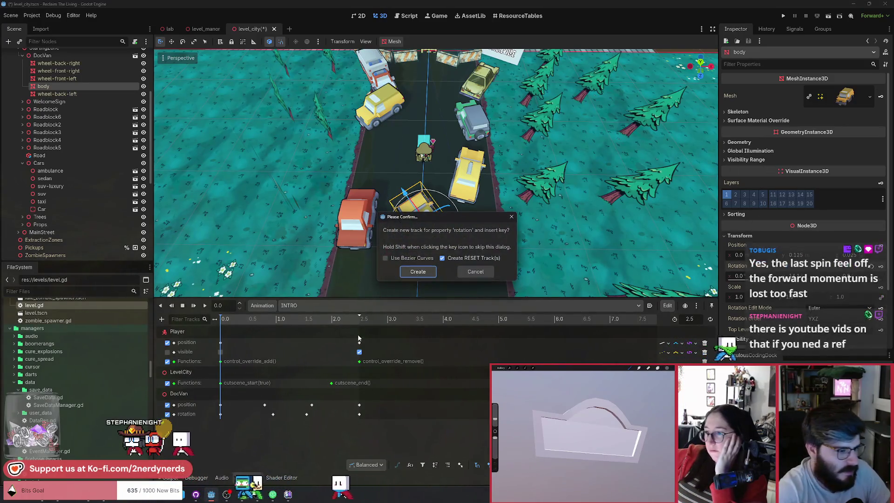
{"action": "left_click", "coordinate": [481, 274]}
{"action": "key", "text": "ctrl+z"}
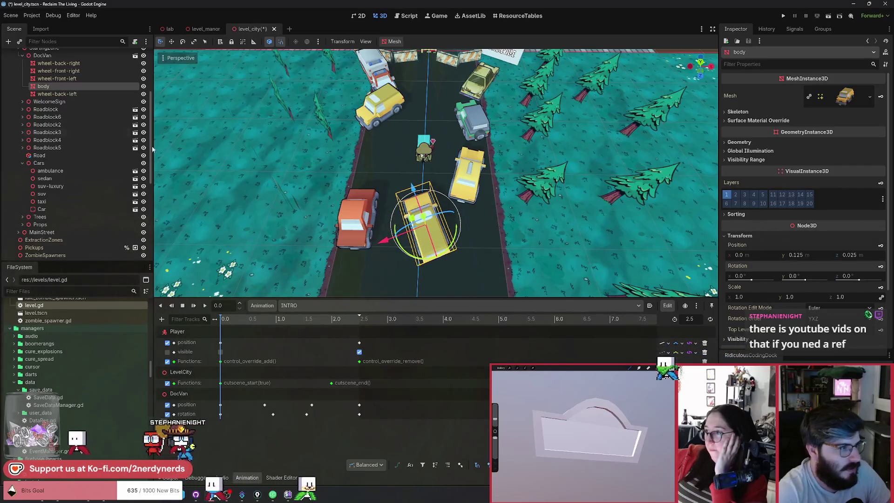
{"action": "key", "text": "ctrl+z"}
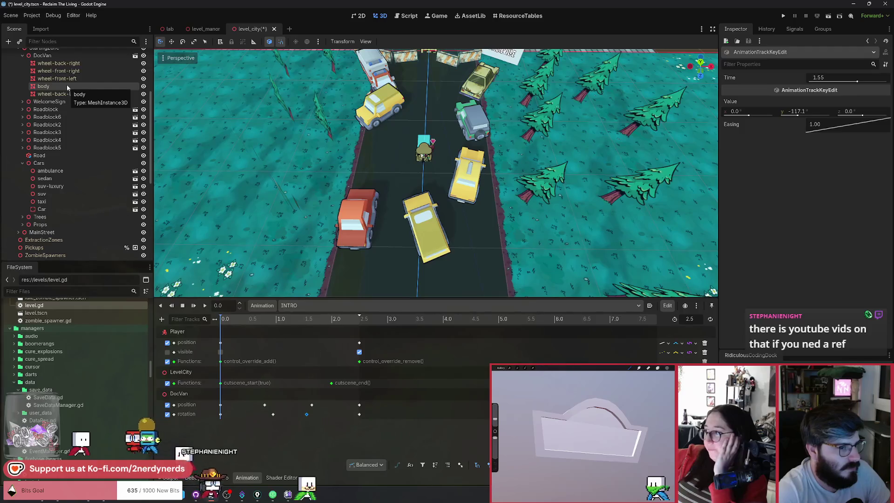
{"action": "left_click", "coordinate": [41, 56]}
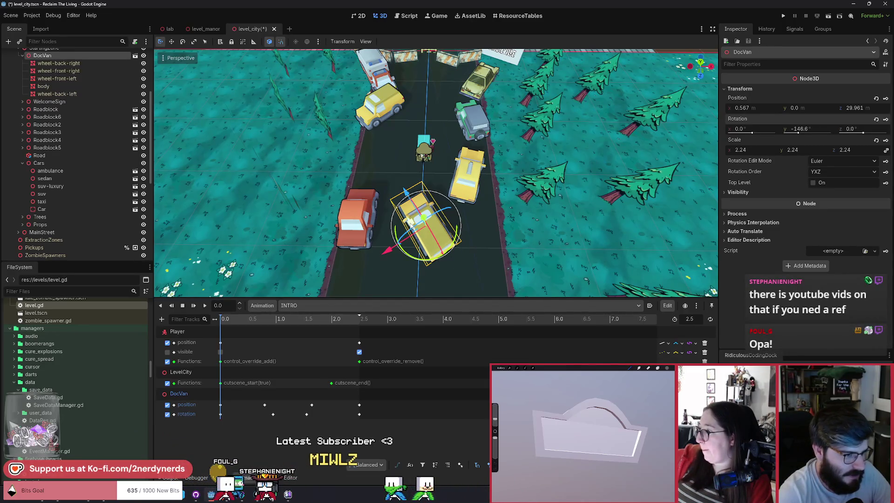
Step: At 0.8 s, move DocVan down the road to X -3.734, Z 20.868 and turn it to 131°
{"action": "left_click_drag", "start_coordinate": [224, 323], "coordinate": [265, 338]}
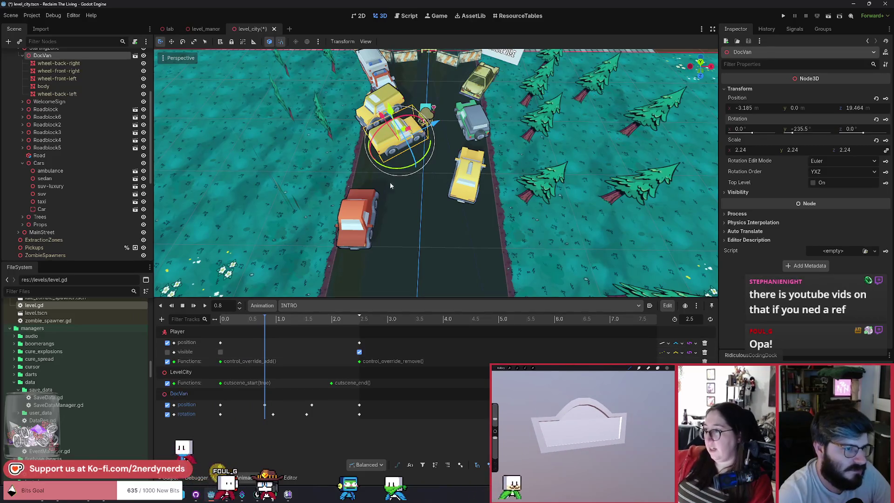
{"action": "scroll", "coordinate": [404, 131], "scroll_direction": "up", "scroll_amount": 3}
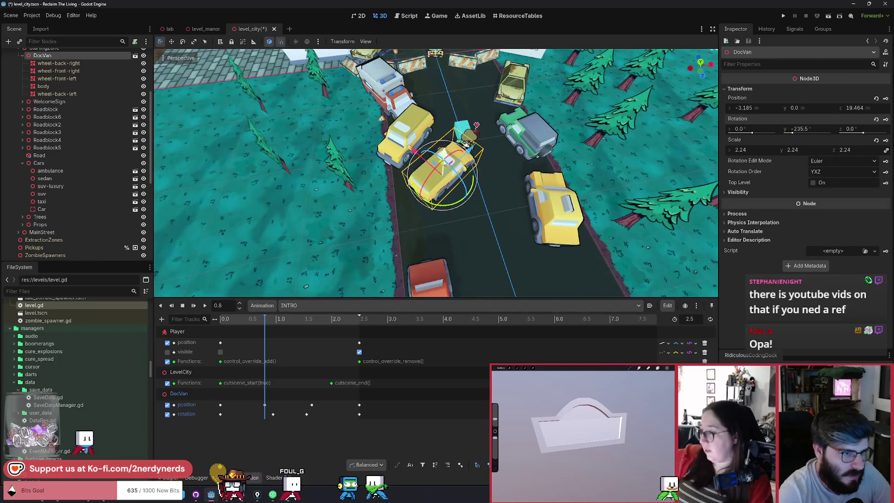
{"action": "left_click_drag", "start_coordinate": [443, 167], "coordinate": [441, 181]}
{"action": "left_click_drag", "start_coordinate": [452, 222], "coordinate": [456, 222]}
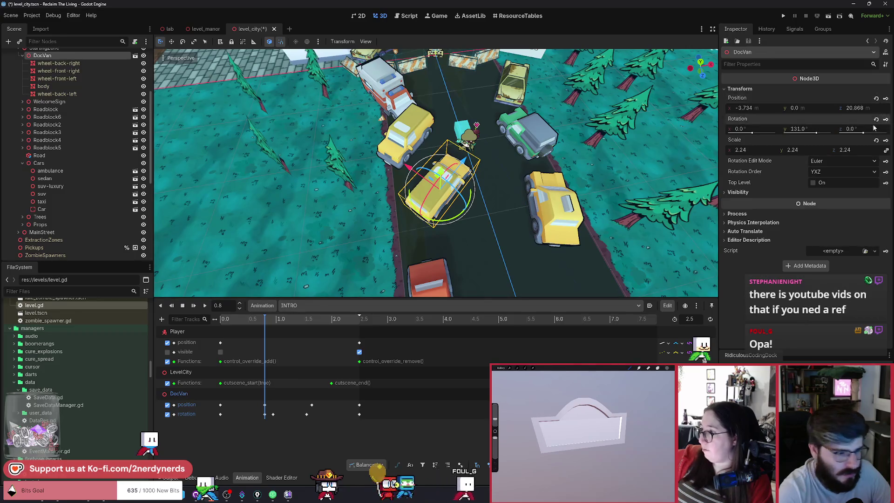
{"action": "mouse_move", "coordinate": [254, 324]}
{"action": "left_mouse_down"}
{"action": "mouse_move", "coordinate": [230, 325]}
{"action": "mouse_move", "coordinate": [266, 329]}
{"action": "left_mouse_up"}
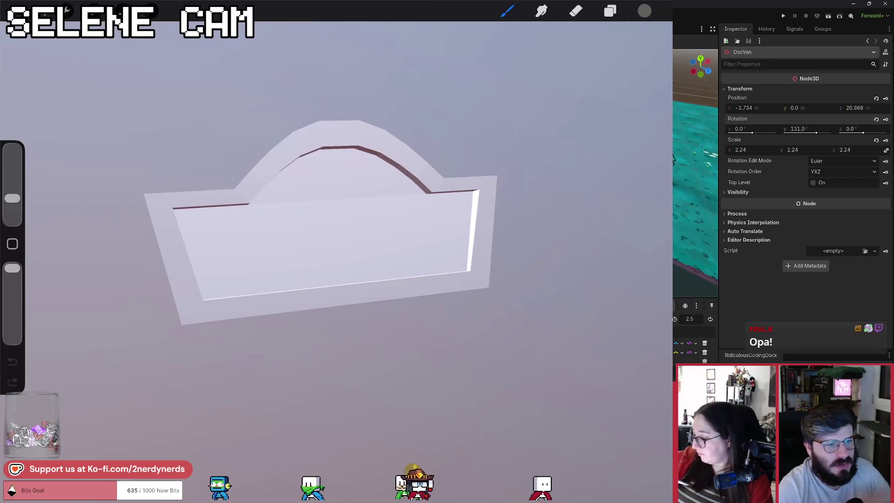
Step: On a new layer, fill the sign shape with dark red from the IMG_0382 palette
{"action": "left_click", "coordinate": [610, 10]}
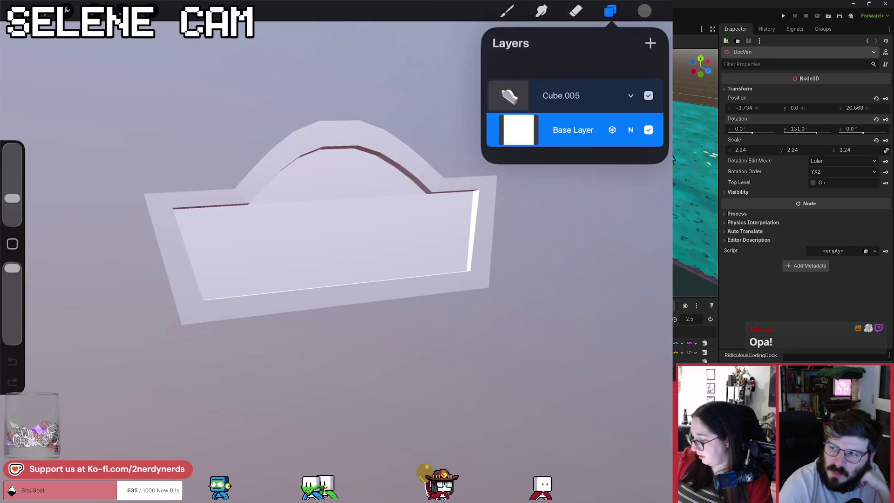
{"action": "left_click", "coordinate": [650, 43]}
{"action": "left_click", "coordinate": [645, 11]}
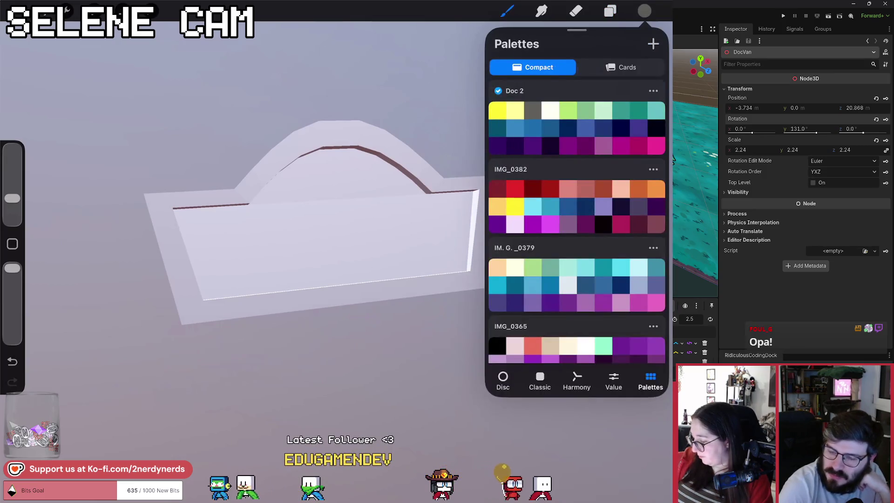
{"action": "left_click", "coordinate": [497, 169]}
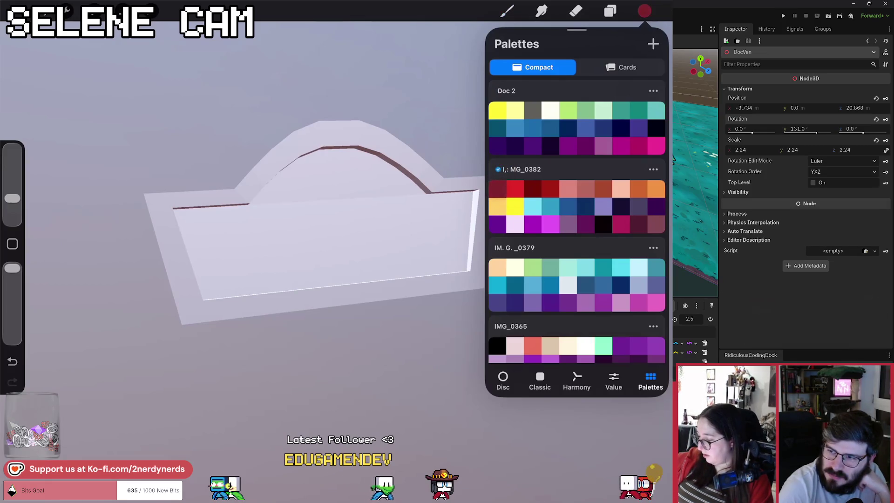
{"action": "left_click_drag", "start_coordinate": [645, 11], "coordinate": [435, 174]}
Step: Add another empty layer above Layer 3 and make the cream swatch the current colour
{"action": "left_click", "coordinate": [610, 11]}
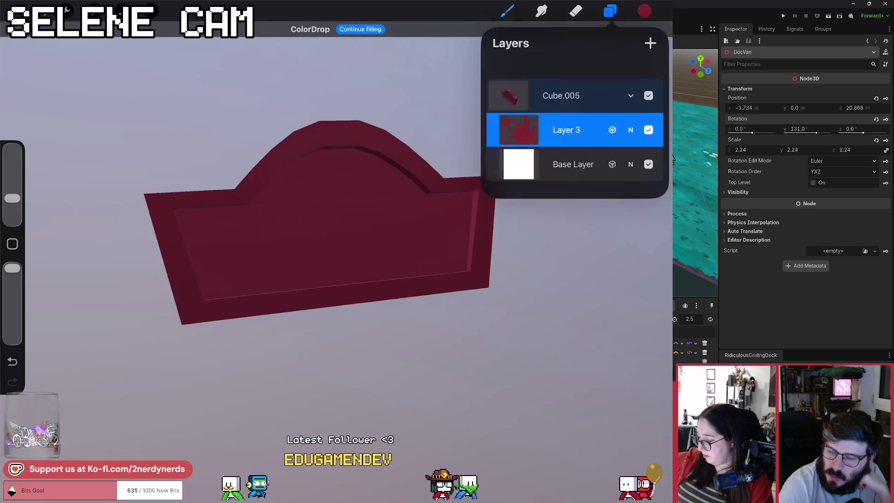
{"action": "left_click", "coordinate": [650, 43]}
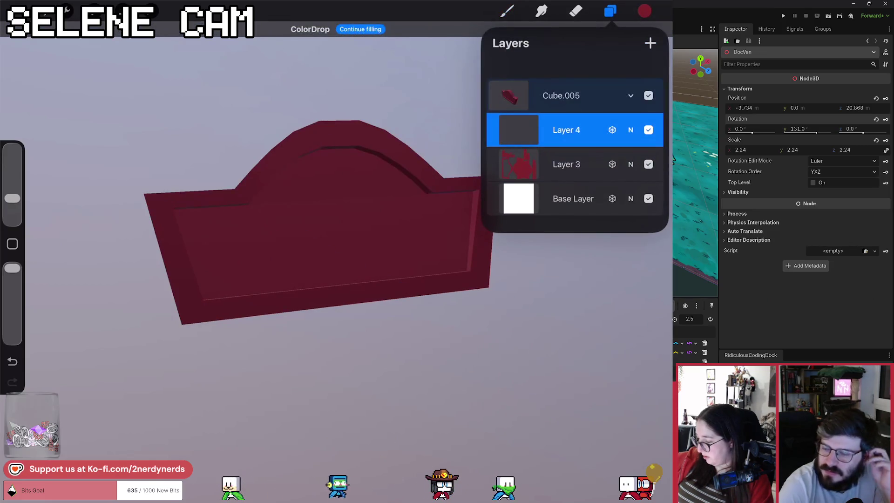
{"action": "left_click", "coordinate": [645, 11]}
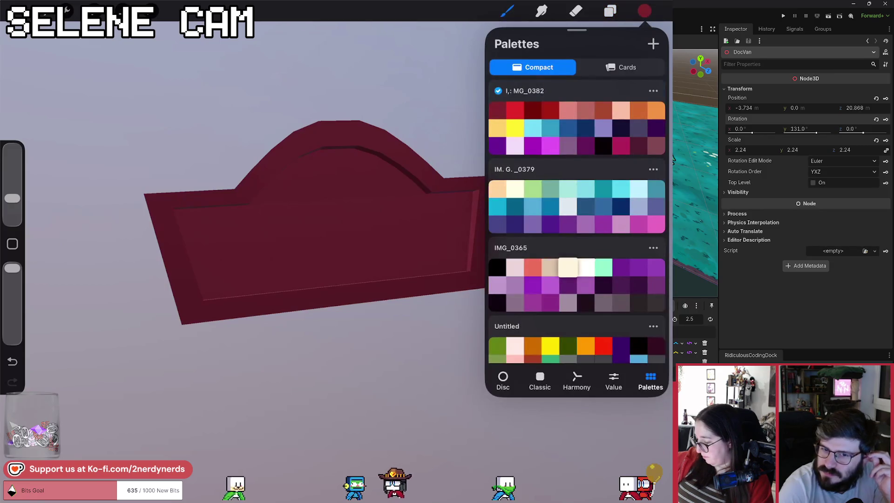
{"action": "left_click", "coordinate": [551, 223]}
{"action": "left_click", "coordinate": [550, 267]}
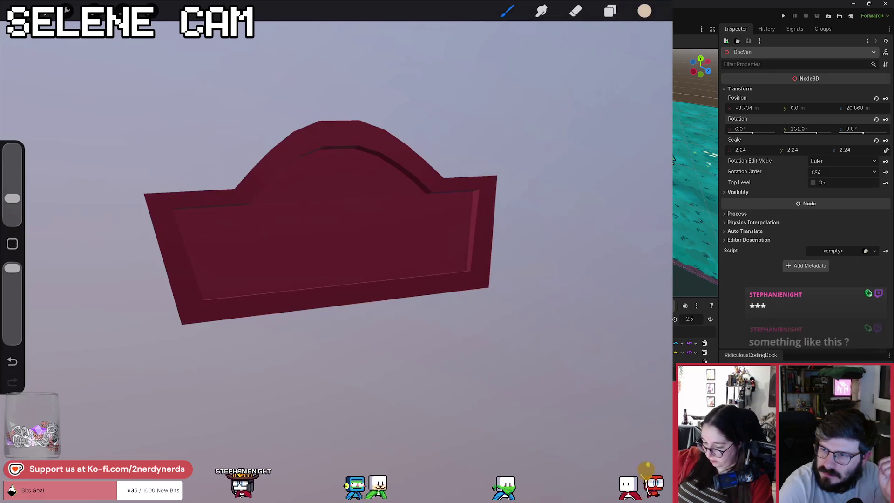
Step: Freehand-select the sign's inner panel and fill it with cream
{"action": "left_click", "coordinate": [122, 10]}
{"action": "left_click", "coordinate": [309, 451]}
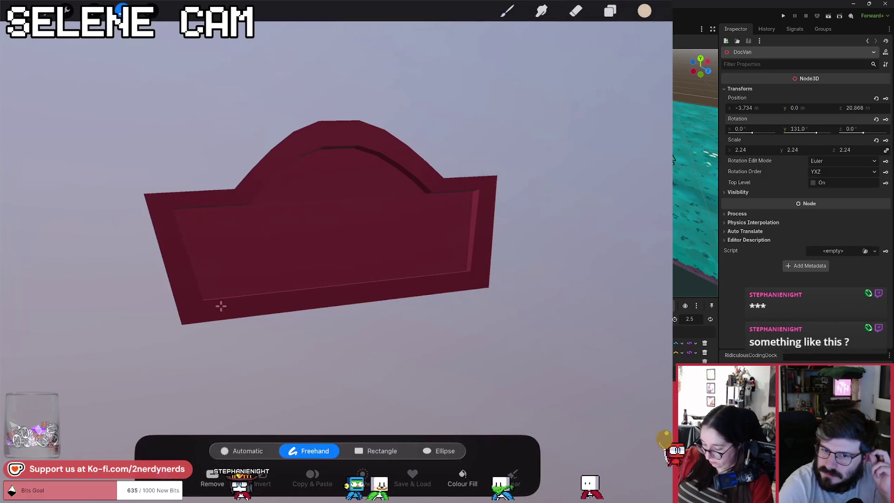
{"action": "left_click", "coordinate": [433, 269]}
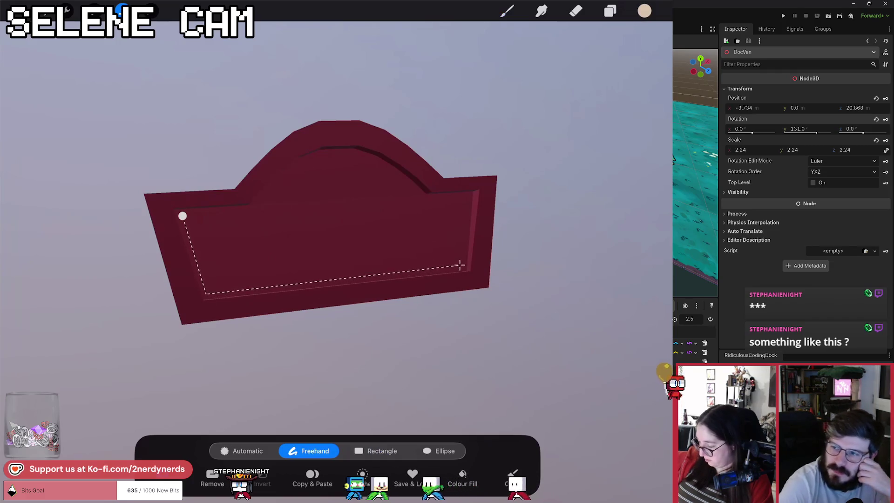
{"action": "mouse_move", "coordinate": [472, 195]}
{"action": "left_mouse_down"}
{"action": "mouse_move", "coordinate": [422, 199]}
{"action": "mouse_move", "coordinate": [300, 160]}
{"action": "mouse_move", "coordinate": [240, 211]}
{"action": "left_mouse_up"}
{"action": "left_click", "coordinate": [182, 216]}
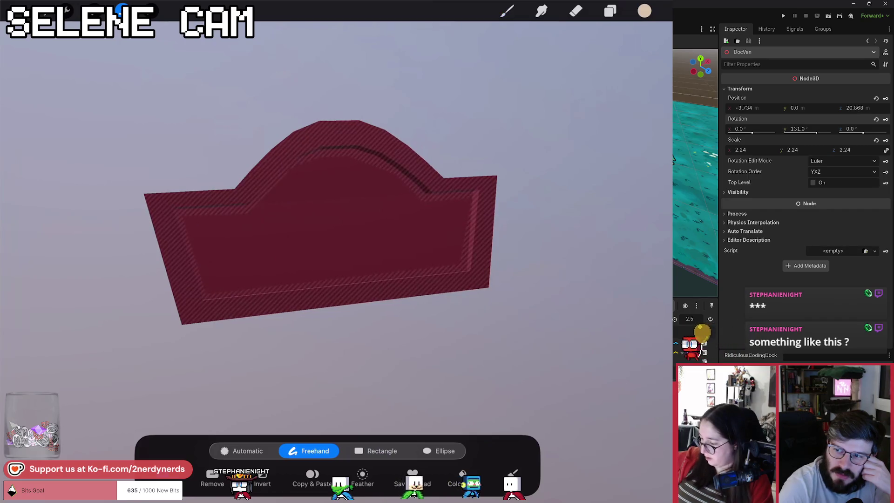
{"action": "left_click_drag", "start_coordinate": [644, 10], "coordinate": [350, 208]}
{"action": "left_click", "coordinate": [507, 10]}
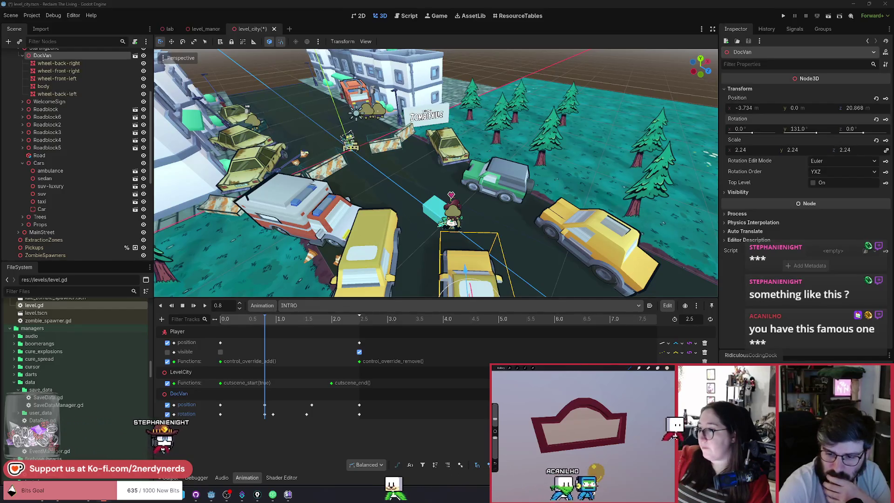
{"action": "key", "text": "alt+Tab"}
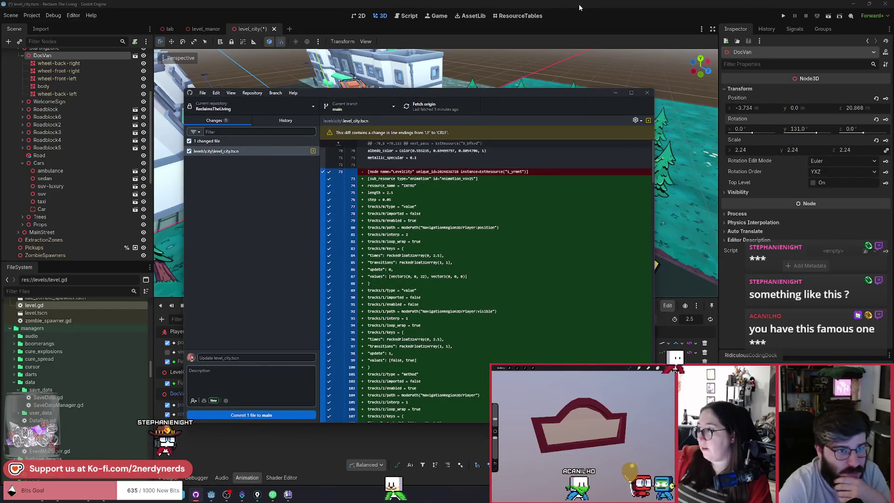
{"action": "key", "text": "alt+Tab"}
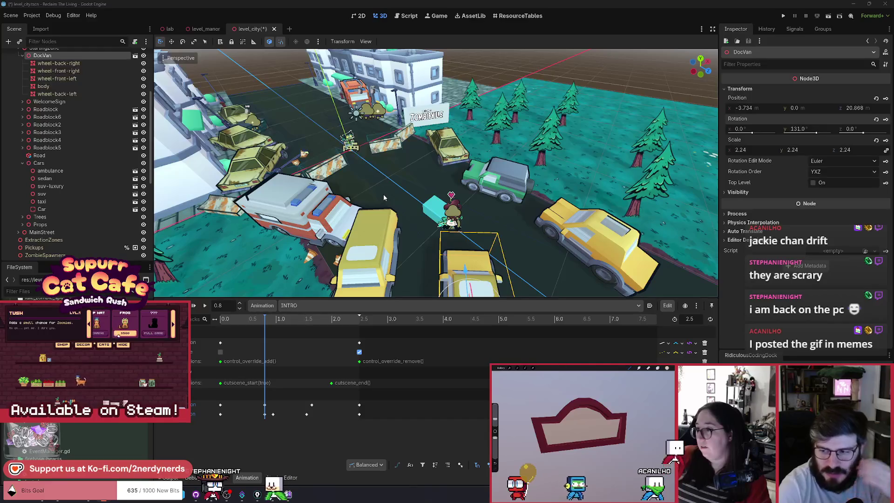
{"action": "scroll", "coordinate": [384, 194], "scroll_direction": "up", "scroll_amount": 3}
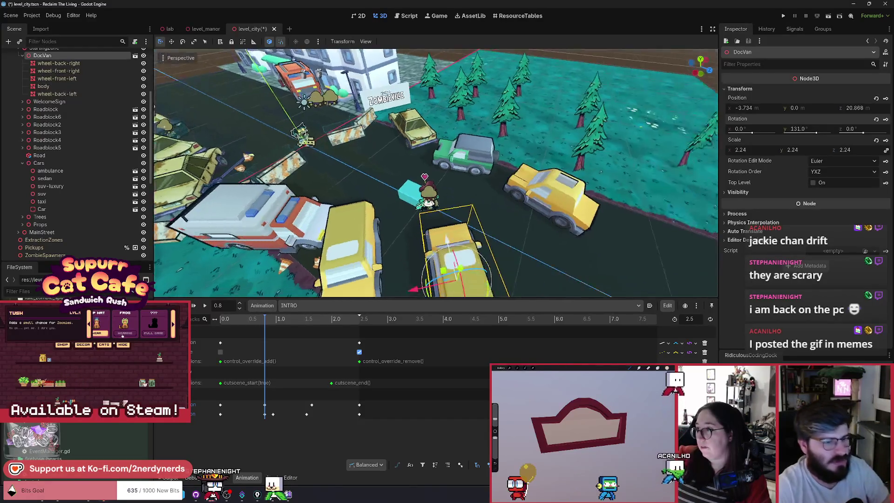
Step: Pull back the view around DocVan, then set the 'Why Inertia Drift is a MYTH' video beside the Inspector
{"action": "key", "text": "s"}
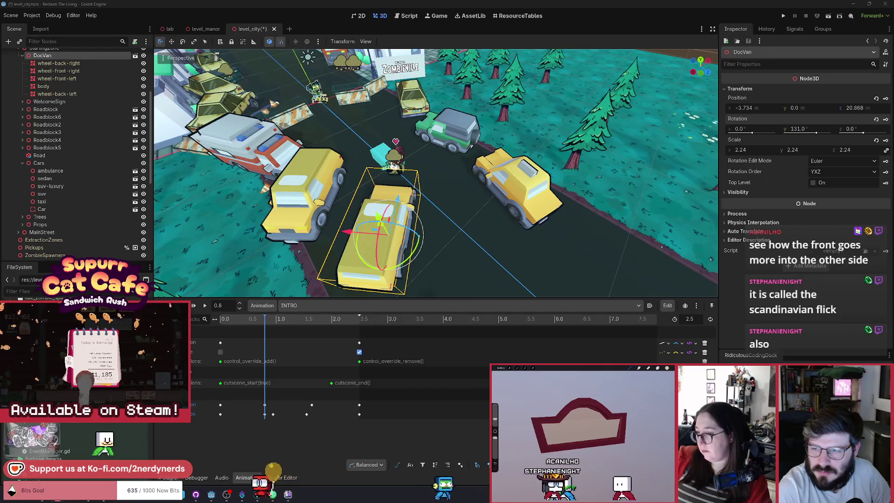
{"action": "key", "text": "alt+Tab"}
{"action": "mouse_move", "coordinate": [548, 46]}
{"action": "left_mouse_down"}
{"action": "mouse_move", "coordinate": [404, 28]}
{"action": "mouse_move", "coordinate": [411, 28]}
{"action": "left_mouse_up"}
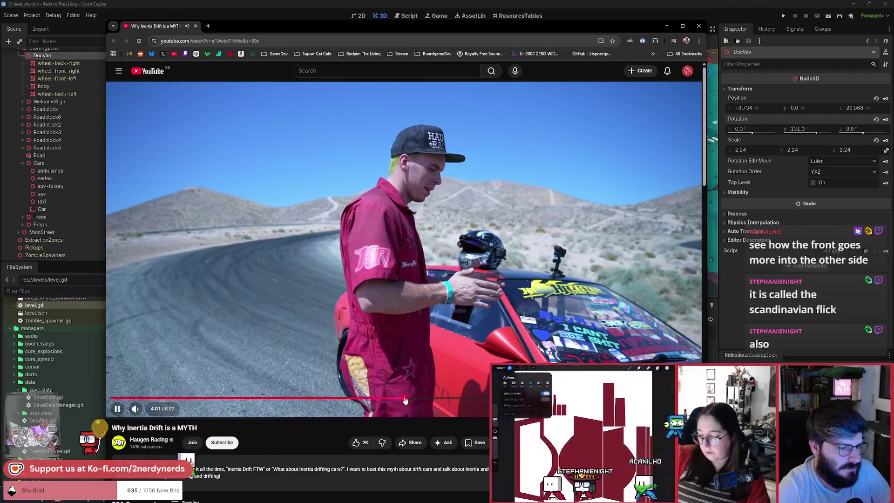
Step: Skip the drift video to the drifting scene, pause it at 4:14, and return to Godot
{"action": "left_click", "coordinate": [405, 399]}
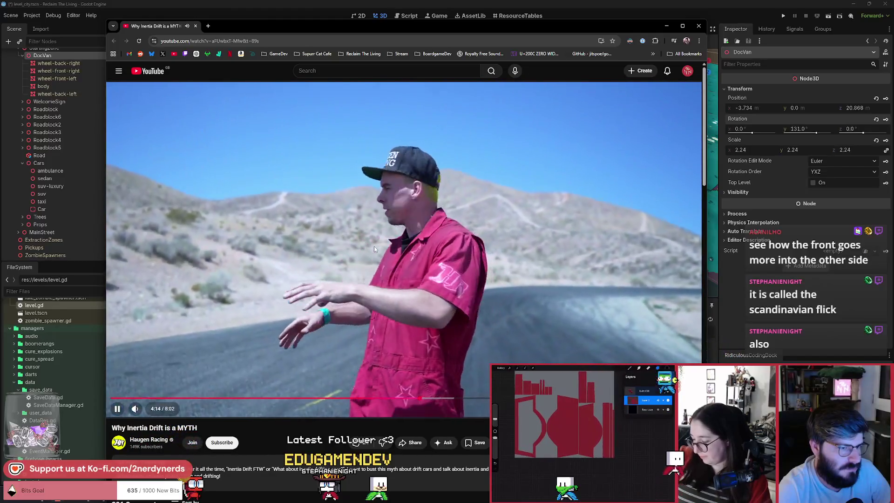
{"action": "left_click", "coordinate": [374, 246]}
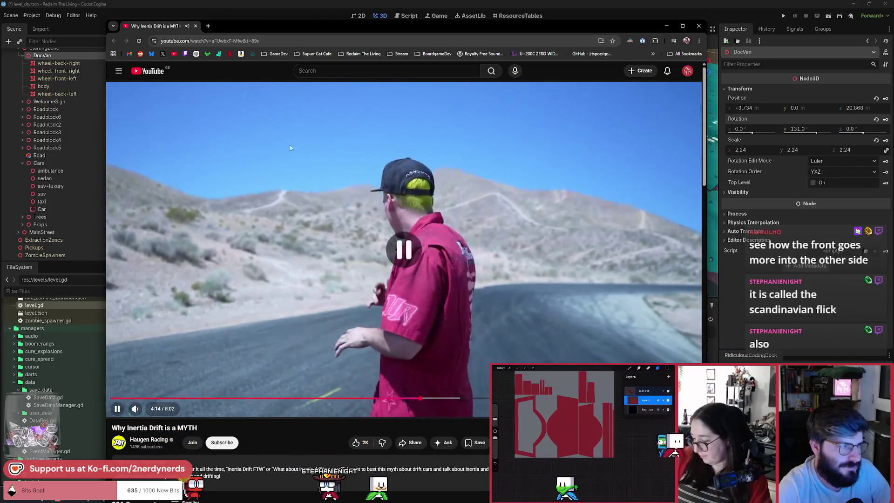
{"action": "left_click", "coordinate": [253, 13]}
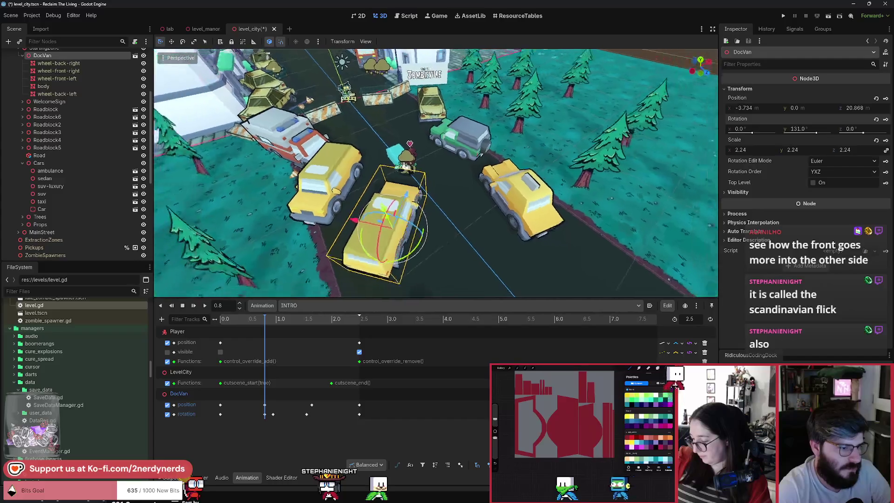
Step: Move a DocVan rotation key to about 1.1 s on the INTRO timeline
{"action": "left_click_drag", "start_coordinate": [273, 414], "coordinate": [282, 414]}
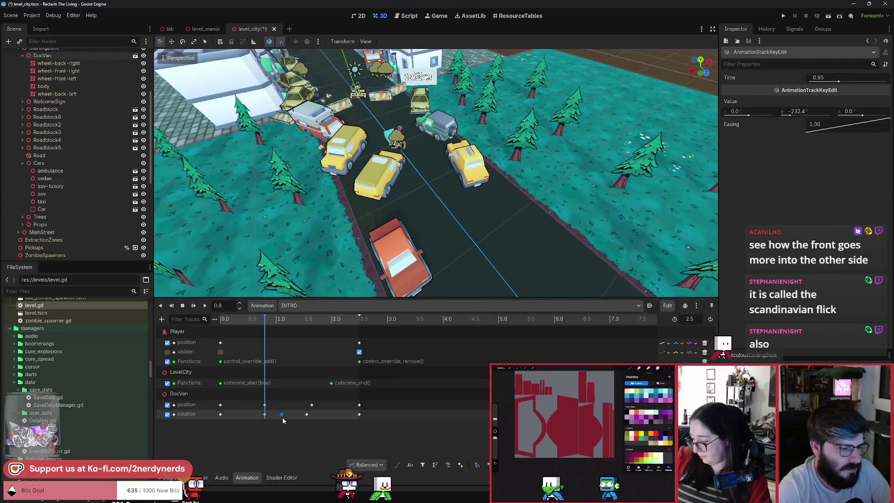
{"action": "left_click", "coordinate": [252, 320]}
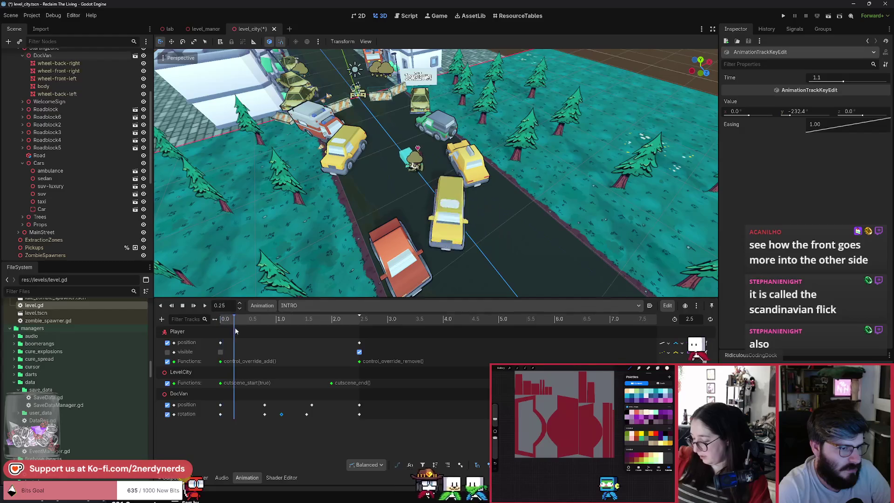
{"action": "left_click", "coordinate": [266, 336]}
Step: Set the 0.8 s rotation key's Y value to -229.0 and save level_city
{"action": "left_click", "coordinate": [221, 414]}
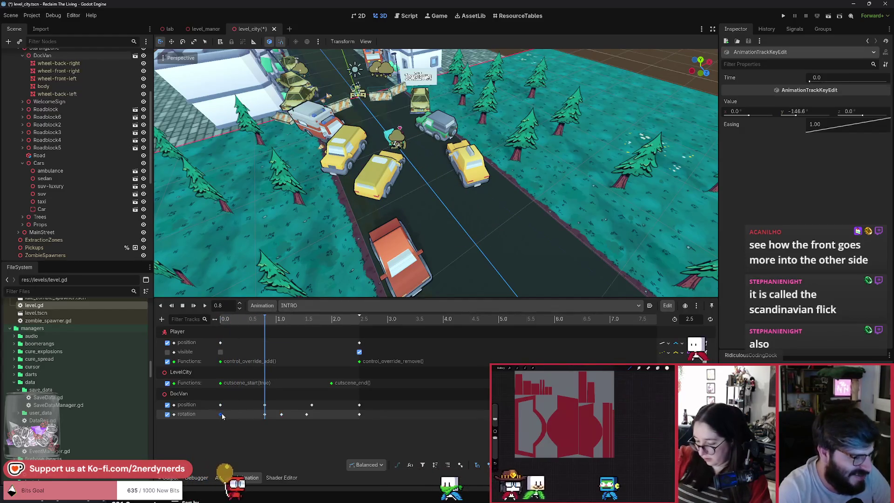
{"action": "left_click", "coordinate": [264, 414]}
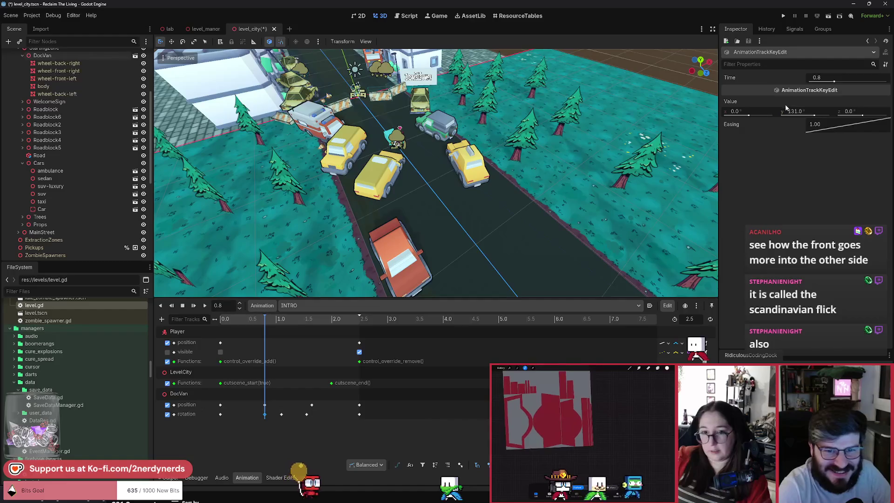
{"action": "left_click", "coordinate": [813, 112]}
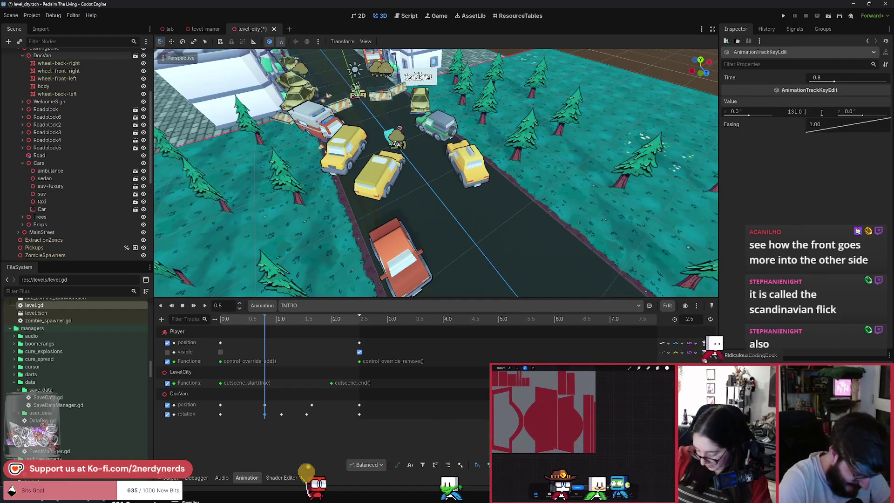
{"action": "type", "text": "-229"}
{"action": "key", "text": "ctrl+s"}
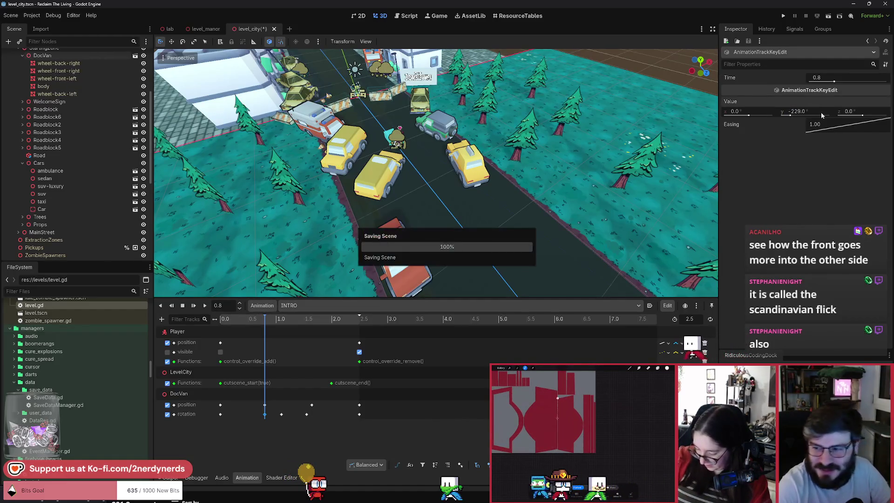
Step: Rewind the INTRO animation to its start and select DocVan
{"action": "mouse_move", "coordinate": [245, 323]}
{"action": "left_mouse_down"}
{"action": "mouse_move", "coordinate": [206, 320]}
{"action": "mouse_move", "coordinate": [250, 330]}
{"action": "mouse_move", "coordinate": [231, 332]}
{"action": "left_mouse_up"}
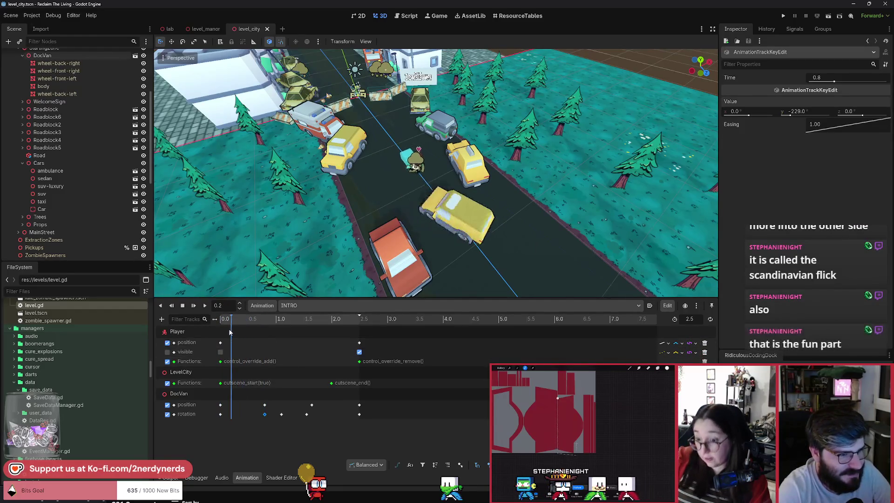
{"action": "left_click", "coordinate": [220, 332]}
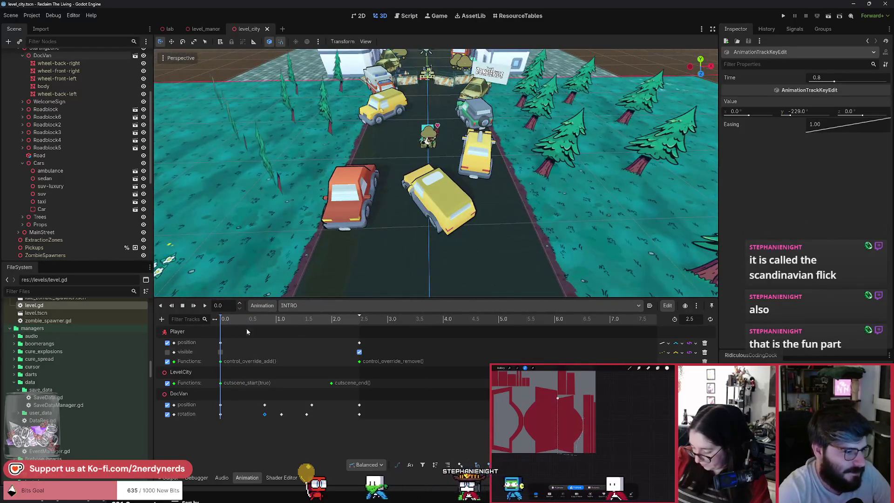
{"action": "left_click", "coordinate": [239, 372]}
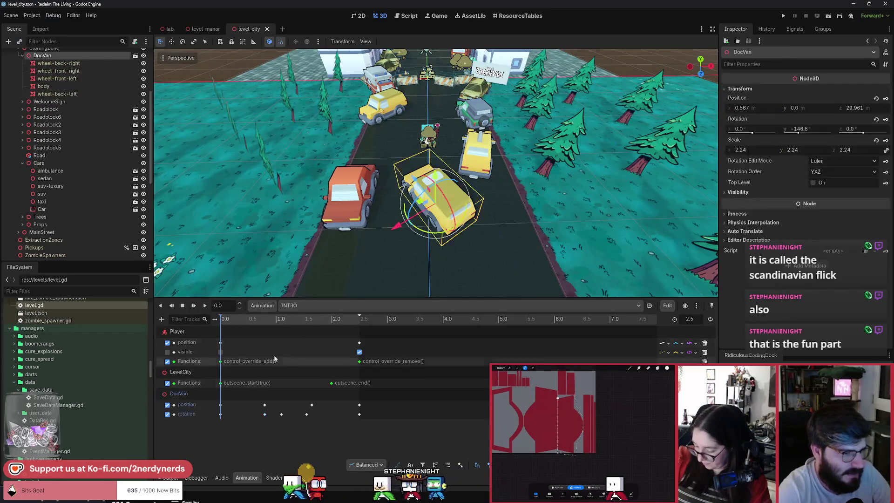
Step: At INTRO's start, rotate DocVan to -161.6° and shift it to X 0.029, Z 31.495
{"action": "left_click_drag", "start_coordinate": [436, 238], "coordinate": [431, 239]}
{"action": "left_click_drag", "start_coordinate": [421, 197], "coordinate": [412, 214]}
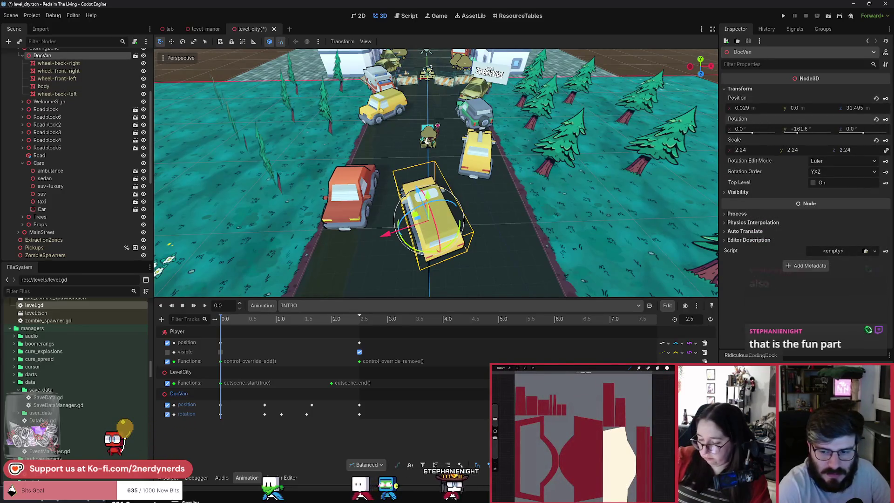
{"action": "scroll", "coordinate": [556, 244], "scroll_direction": "up", "scroll_amount": 5}
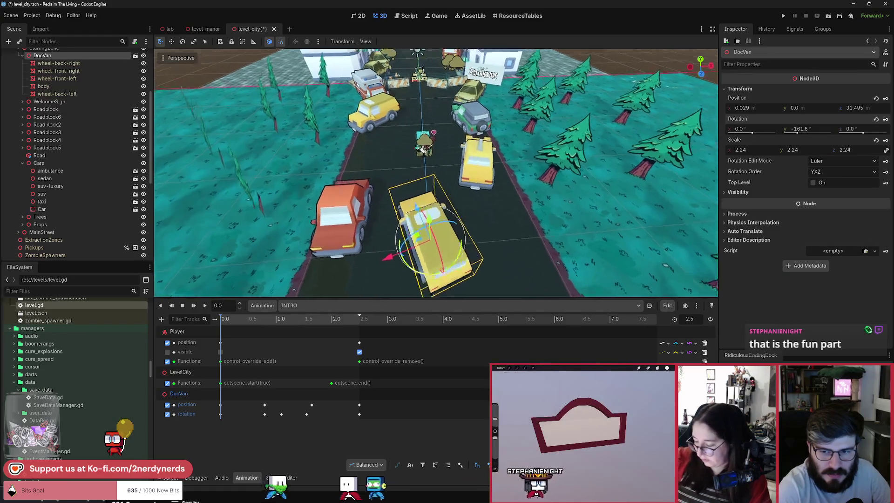
{"action": "scroll", "coordinate": [559, 239], "scroll_direction": "down", "scroll_amount": 1}
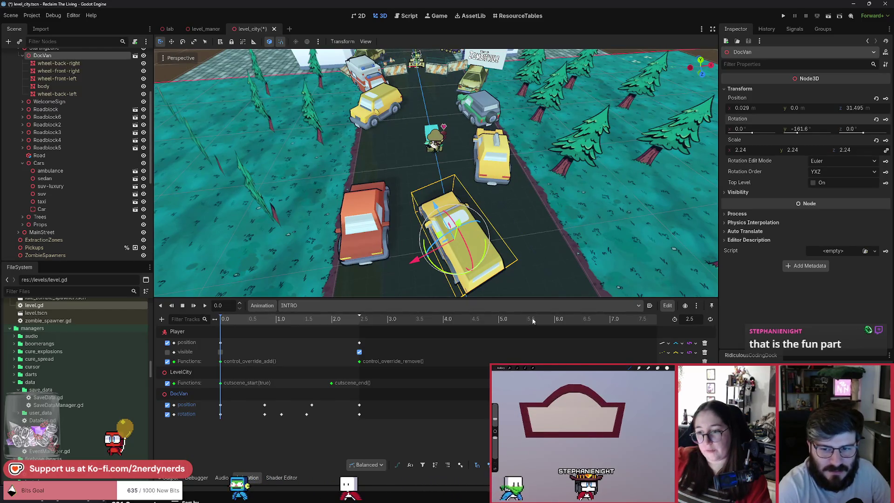
{"action": "key", "text": "alt+Tab"}
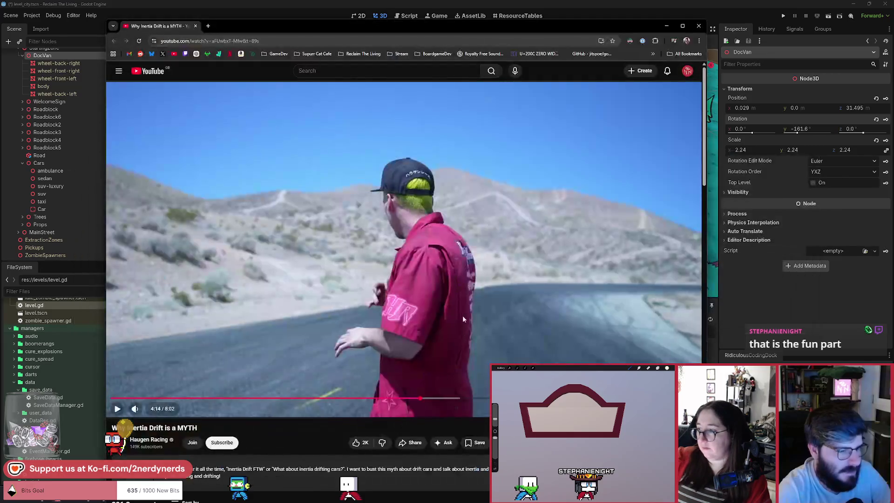
Step: Skip the drift video to about 4:45, then to the in-car view at 5:03, and return to Godot
{"action": "left_click_drag", "start_coordinate": [437, 395], "coordinate": [458, 400]}
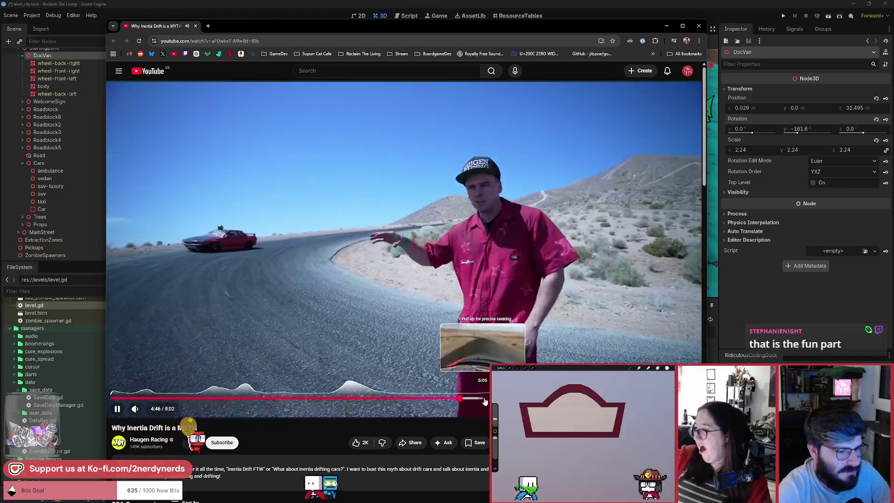
{"action": "left_click", "coordinate": [480, 399]}
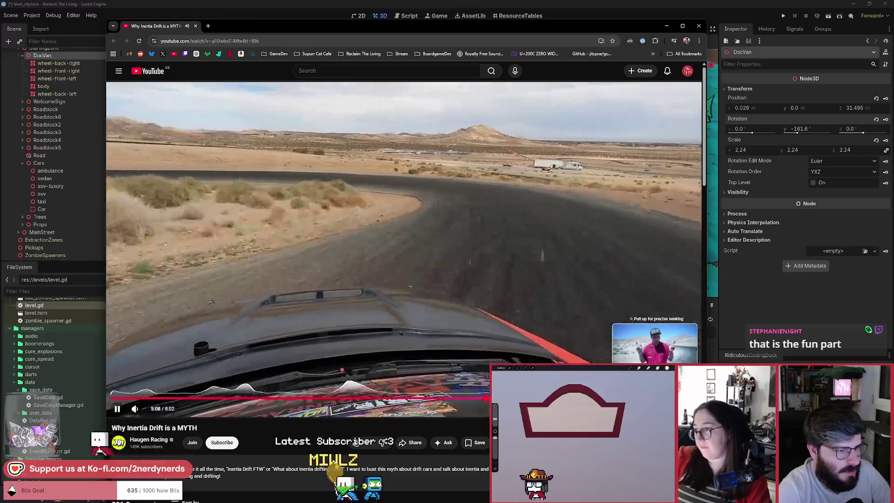
{"action": "key", "text": "alt+Tab"}
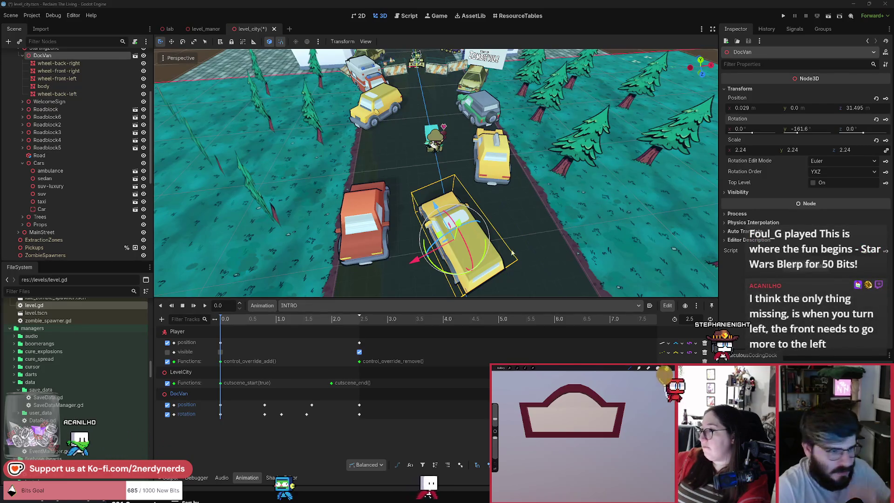
Step: Delete DocVan's middle keyframes from the INTRO track
{"action": "mouse_move", "coordinate": [222, 326]}
{"action": "left_mouse_down"}
{"action": "mouse_move", "coordinate": [246, 335]}
{"action": "mouse_move", "coordinate": [220, 334]}
{"action": "left_mouse_up"}
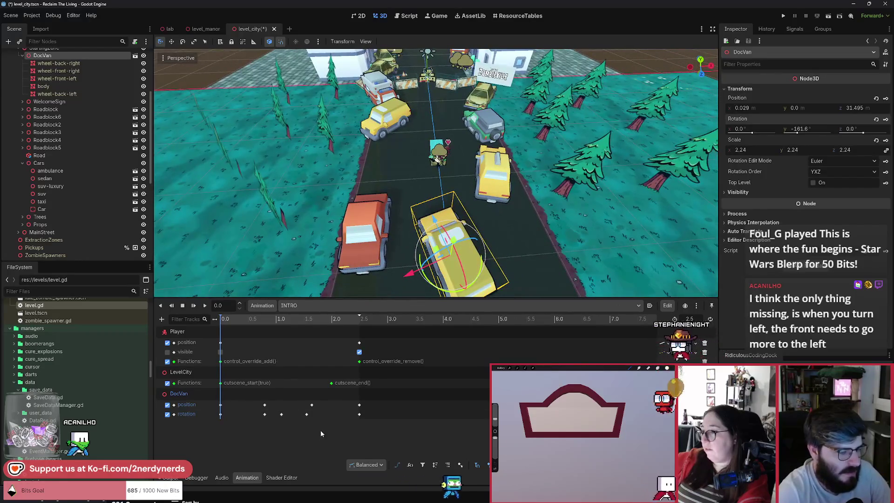
{"action": "left_click_drag", "start_coordinate": [350, 431], "coordinate": [252, 400]}
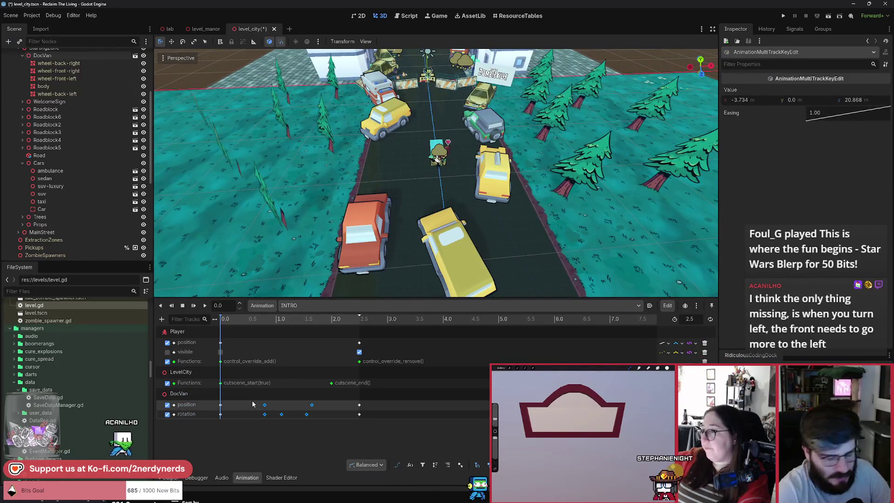
{"action": "key", "text": "Delete"}
Step: At 0.5 s, move DocVan to X -3.122, Z 19.211 and turn it to 125.8° facing the player
{"action": "mouse_move", "coordinate": [225, 321]}
{"action": "left_mouse_down"}
{"action": "mouse_move", "coordinate": [264, 338]}
{"action": "mouse_move", "coordinate": [249, 341]}
{"action": "left_mouse_up"}
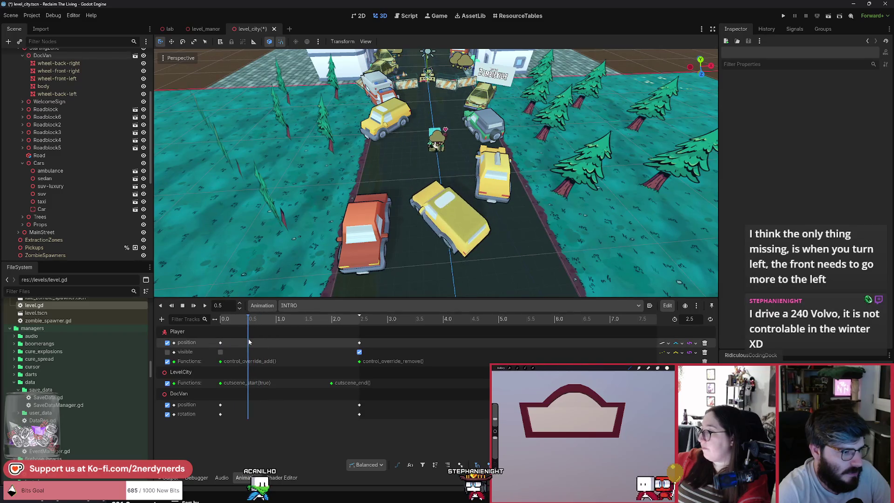
{"action": "left_click", "coordinate": [189, 395]}
{"action": "mouse_move", "coordinate": [453, 252]}
{"action": "left_mouse_down"}
{"action": "mouse_move", "coordinate": [393, 239]}
{"action": "mouse_move", "coordinate": [448, 210]}
{"action": "mouse_move", "coordinate": [410, 156]}
{"action": "mouse_move", "coordinate": [390, 149]}
{"action": "left_mouse_up"}
{"action": "scroll", "coordinate": [444, 233], "scroll_direction": "up", "scroll_amount": 3}
{"action": "mouse_move", "coordinate": [442, 217]}
{"action": "left_mouse_down"}
{"action": "mouse_move", "coordinate": [451, 227]}
{"action": "mouse_move", "coordinate": [423, 203]}
{"action": "mouse_move", "coordinate": [459, 147]}
{"action": "mouse_move", "coordinate": [424, 194]}
{"action": "left_mouse_up"}
{"action": "scroll", "coordinate": [433, 210], "scroll_direction": "up", "scroll_amount": 4}
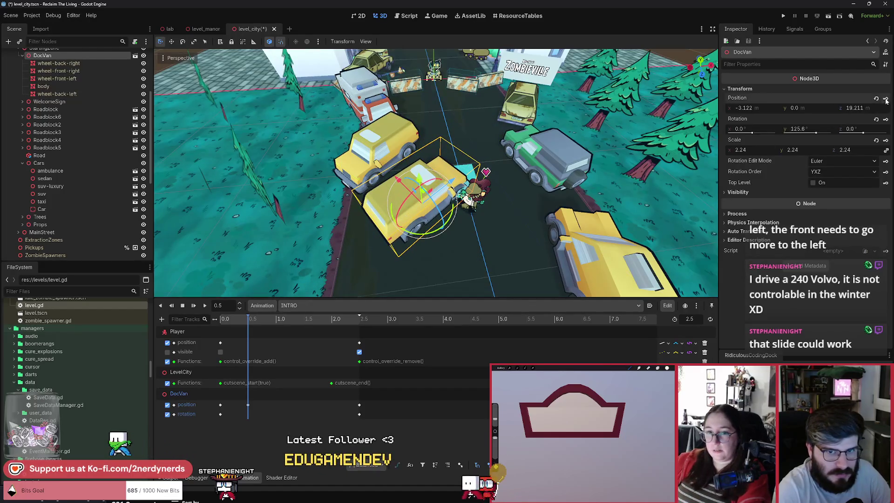
Step: Key DocVan's rotation at 0.5 s and save the level
{"action": "left_click", "coordinate": [883, 120]}
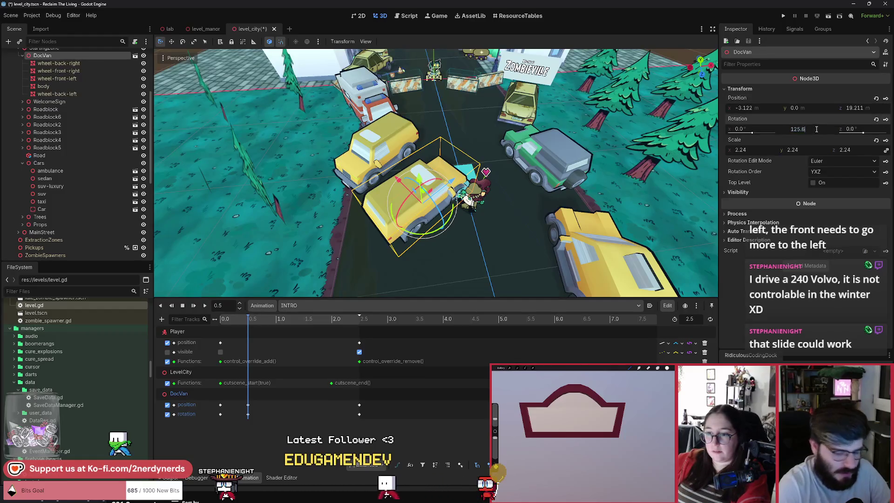
{"action": "key", "text": "ctrl+s"}
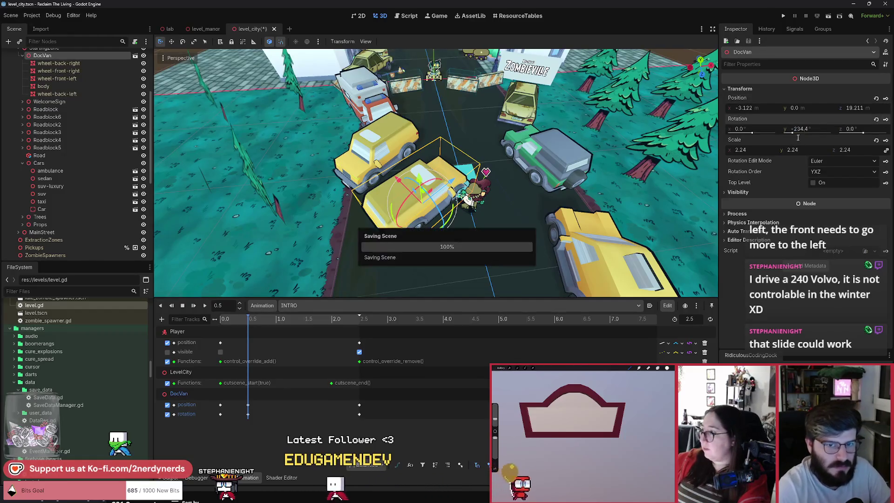
{"action": "left_click_drag", "start_coordinate": [260, 325], "coordinate": [209, 317]}
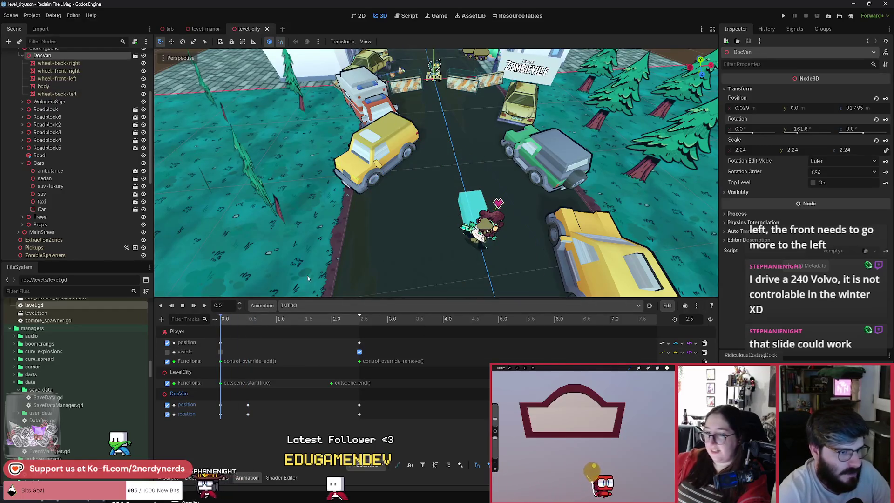
{"action": "mouse_move", "coordinate": [224, 323]}
{"action": "left_mouse_down"}
{"action": "mouse_move", "coordinate": [303, 322]}
{"action": "mouse_move", "coordinate": [222, 325]}
{"action": "left_mouse_up"}
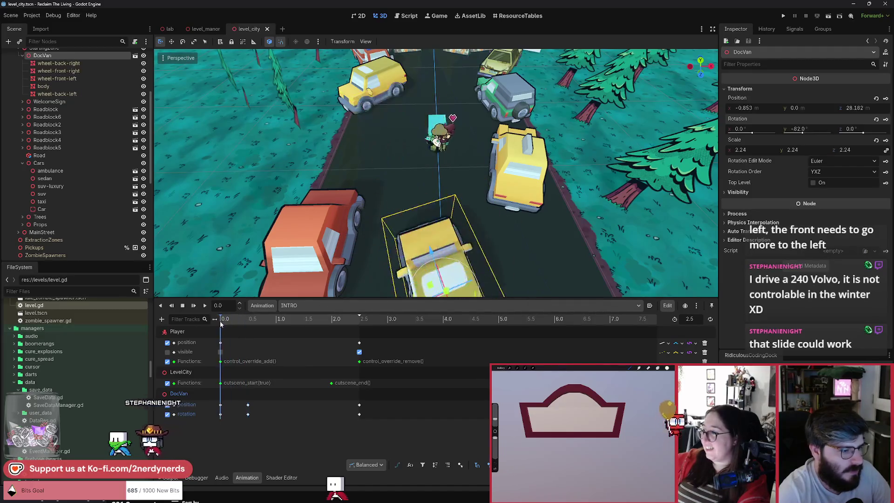
Step: Set the 0.5 s rotation key's Y angle to -234.4°
{"action": "left_click", "coordinate": [221, 415]}
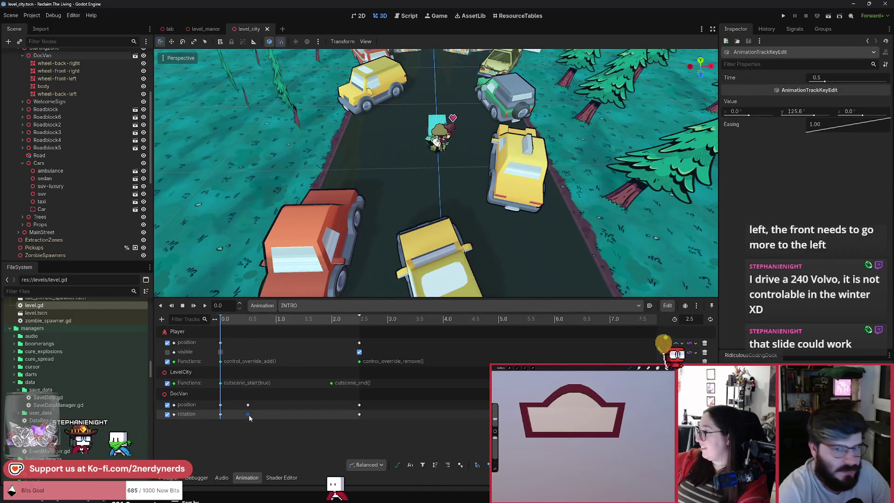
{"action": "left_click", "coordinate": [819, 110]}
{"action": "type", "text": "-234.4"}
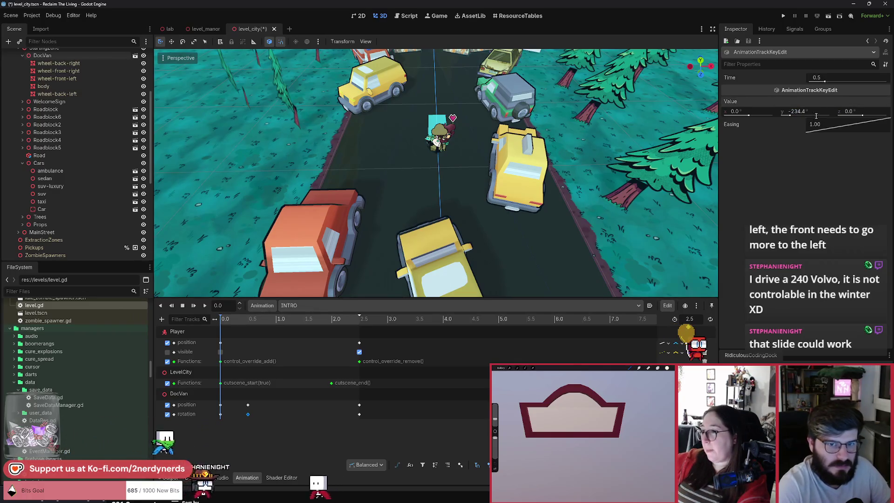
{"action": "mouse_move", "coordinate": [224, 322]}
{"action": "left_mouse_down"}
{"action": "mouse_move", "coordinate": [252, 334]}
{"action": "mouse_move", "coordinate": [235, 336]}
{"action": "mouse_move", "coordinate": [248, 343]}
{"action": "left_mouse_up"}
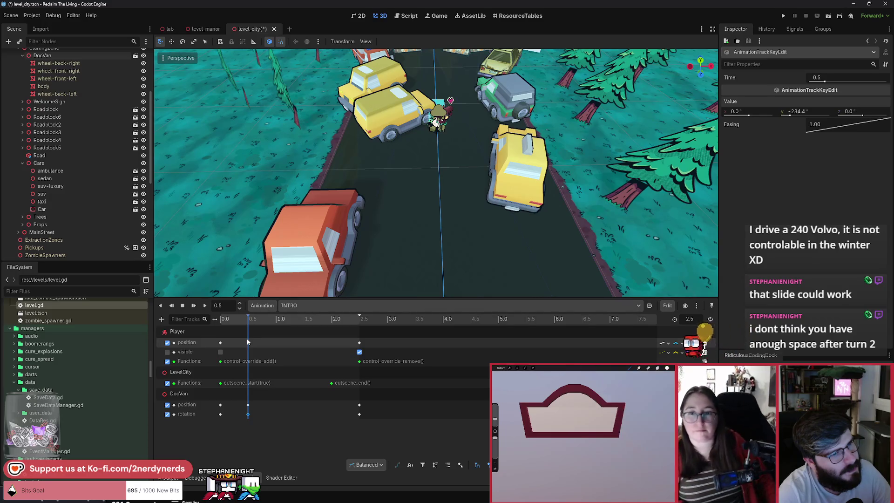
{"action": "mouse_move", "coordinate": [247, 342]}
{"action": "left_mouse_down"}
{"action": "mouse_move", "coordinate": [218, 342]}
{"action": "mouse_move", "coordinate": [249, 353]}
{"action": "left_mouse_up"}
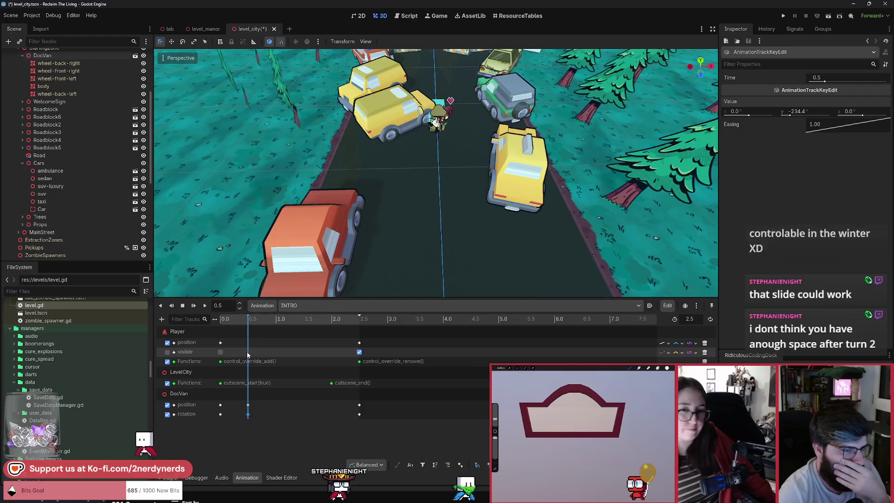
{"action": "mouse_move", "coordinate": [247, 351]}
{"action": "left_mouse_down"}
{"action": "mouse_move", "coordinate": [261, 355]}
{"action": "mouse_move", "coordinate": [240, 359]}
{"action": "mouse_move", "coordinate": [312, 370]}
{"action": "mouse_move", "coordinate": [258, 371]}
{"action": "mouse_move", "coordinate": [373, 386]}
{"action": "left_mouse_up"}
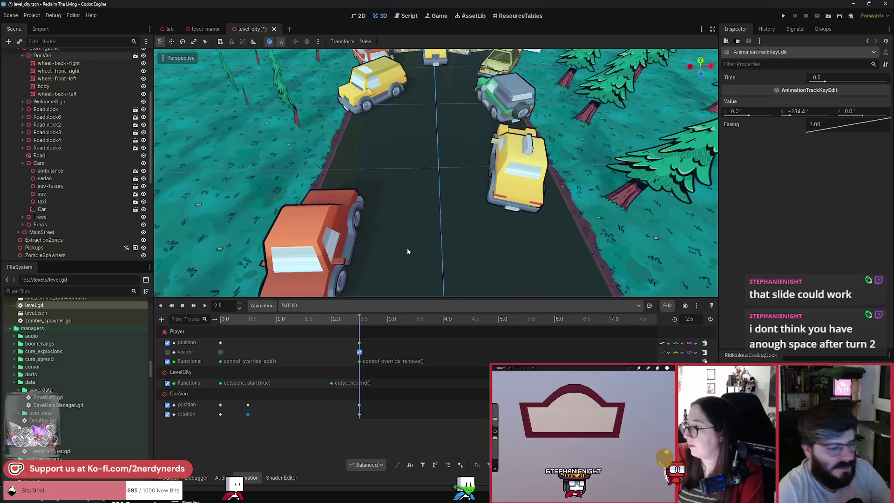
{"action": "key", "text": "w"}
{"action": "key", "text": "w"}
{"action": "key", "text": "s"}
{"action": "left_click_drag", "start_coordinate": [355, 325], "coordinate": [333, 320]}
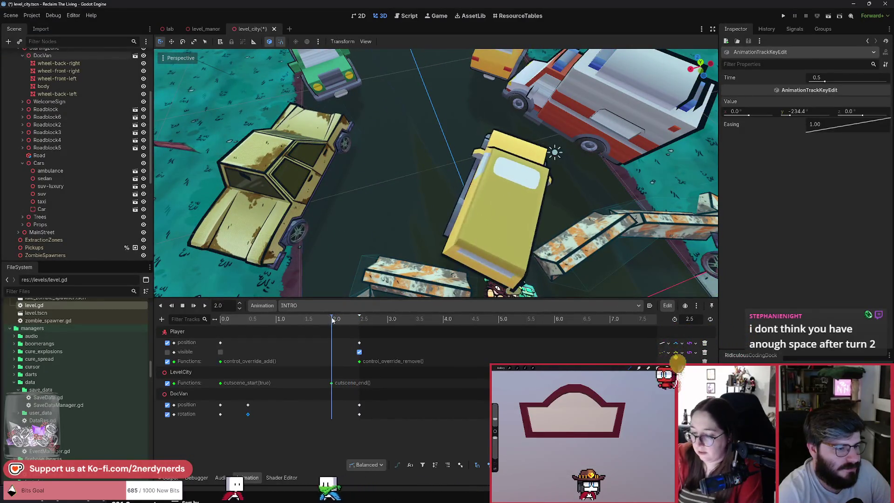
Step: At 2.0 s, place DocVan between the parked cars and key its position and rotation
{"action": "left_click", "coordinate": [199, 399]}
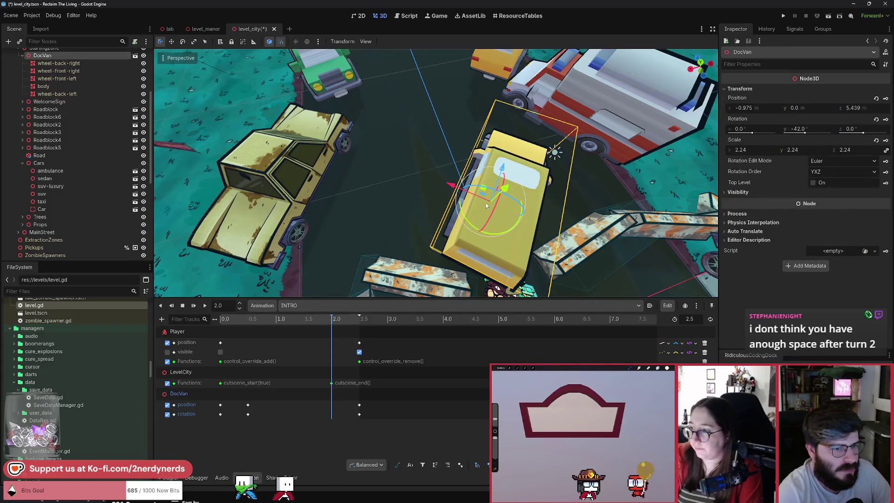
{"action": "left_click_drag", "start_coordinate": [485, 190], "coordinate": [426, 164]}
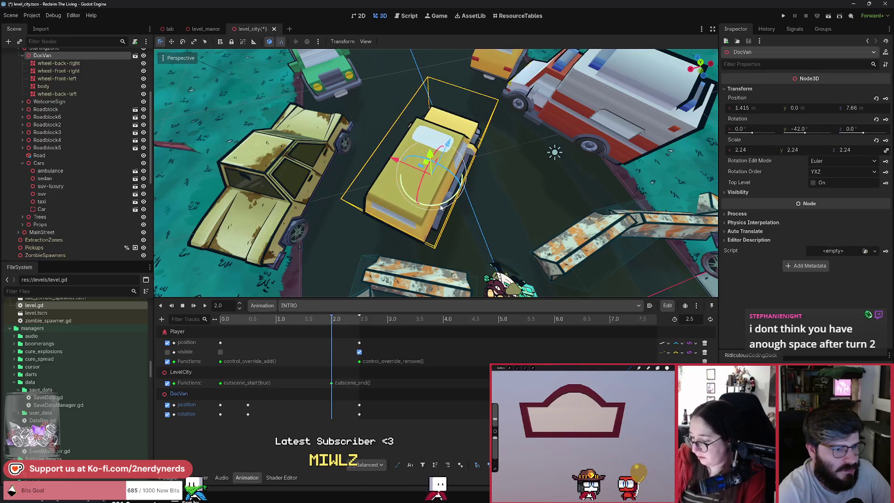
{"action": "left_click_drag", "start_coordinate": [441, 208], "coordinate": [436, 209]}
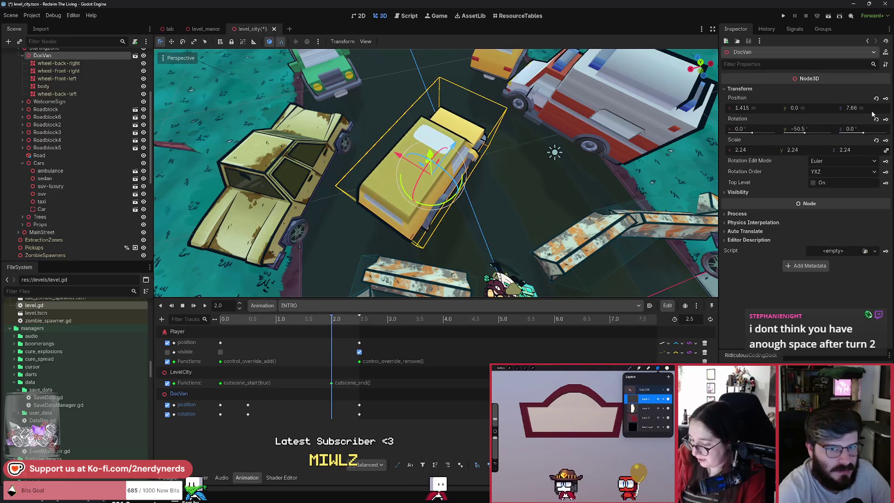
{"action": "left_click", "coordinate": [886, 99]}
{"action": "left_click", "coordinate": [886, 120]}
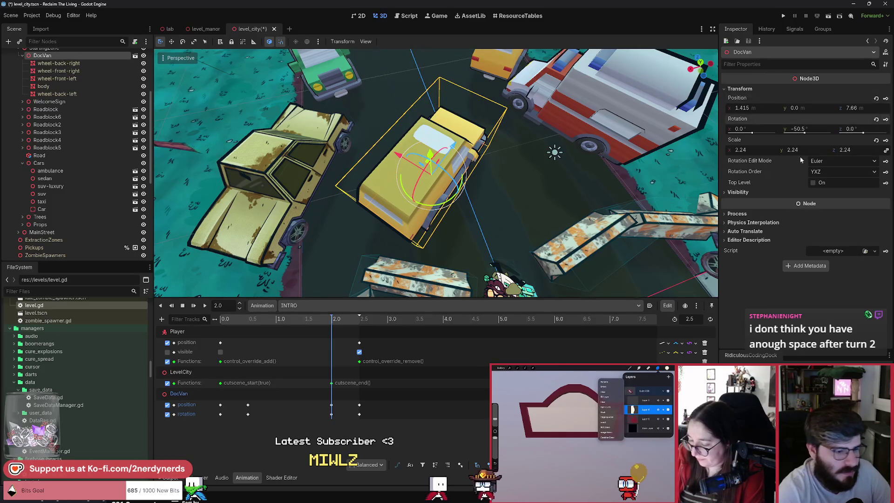
{"action": "left_click_drag", "start_coordinate": [331, 407], "coordinate": [333, 408]}
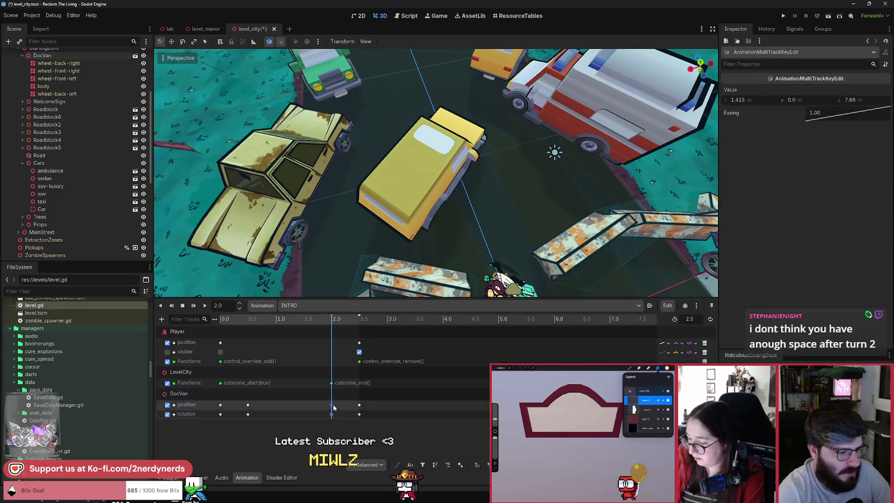
Step: At 1.75 s, turn DocVan 15 degrees and key its position and rotation
{"action": "mouse_move", "coordinate": [337, 320]}
{"action": "left_mouse_down"}
{"action": "mouse_move", "coordinate": [329, 320]}
{"action": "mouse_move", "coordinate": [349, 320]}
{"action": "mouse_move", "coordinate": [318, 322]}
{"action": "left_mouse_up"}
{"action": "left_click", "coordinate": [445, 210]}
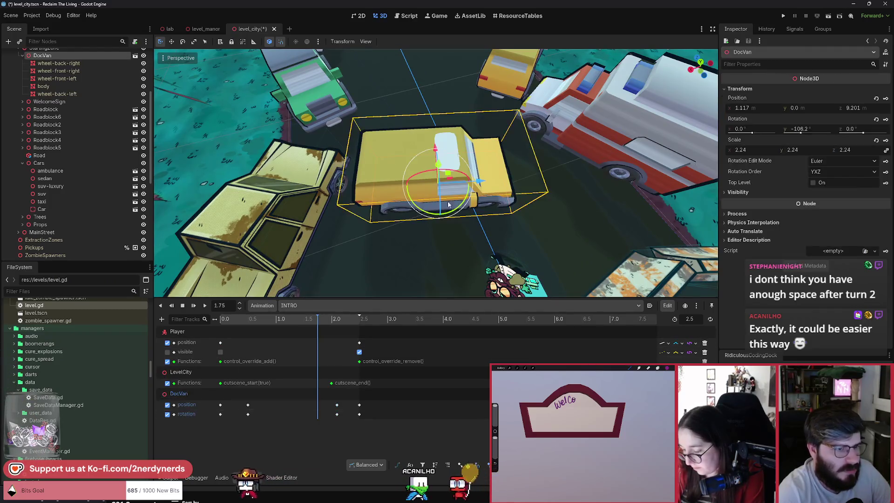
{"action": "mouse_move", "coordinate": [459, 209]}
{"action": "left_mouse_down"}
{"action": "mouse_move", "coordinate": [454, 215]}
{"action": "mouse_move", "coordinate": [440, 155]}
{"action": "left_mouse_up"}
{"action": "left_click", "coordinate": [886, 98]}
{"action": "left_click", "coordinate": [886, 119]}
Step: Play the INTRO animation around 1.75–1.9 s to check the van weaving between cars
{"action": "mouse_move", "coordinate": [334, 321]}
{"action": "left_mouse_down"}
{"action": "mouse_move", "coordinate": [373, 322]}
{"action": "mouse_move", "coordinate": [329, 323]}
{"action": "left_mouse_up"}
{"action": "key", "text": "shift+d"}
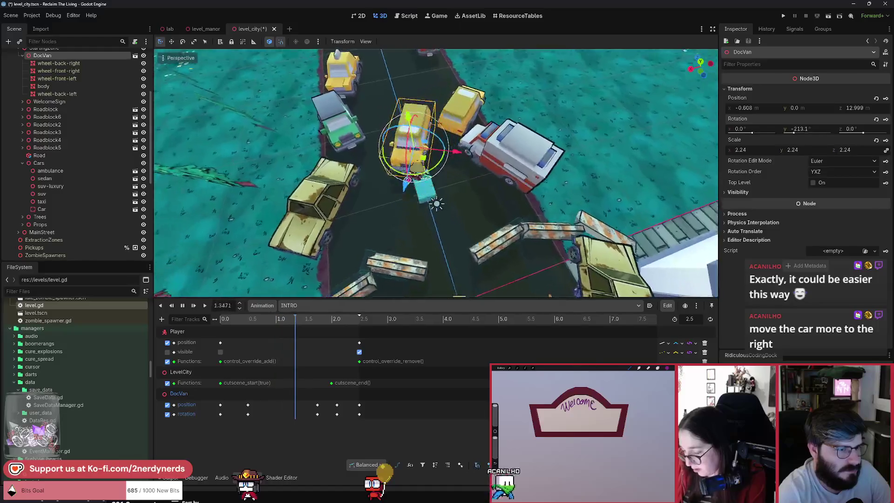
{"action": "mouse_move", "coordinate": [359, 321]}
{"action": "left_mouse_down"}
{"action": "mouse_move", "coordinate": [317, 319]}
{"action": "mouse_move", "coordinate": [379, 325]}
{"action": "left_mouse_up"}
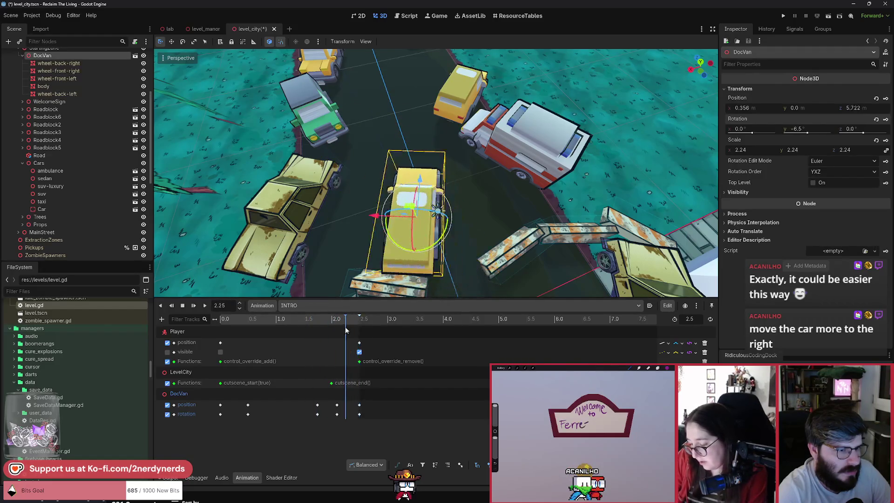
{"action": "left_click_drag", "start_coordinate": [325, 326], "coordinate": [317, 326]}
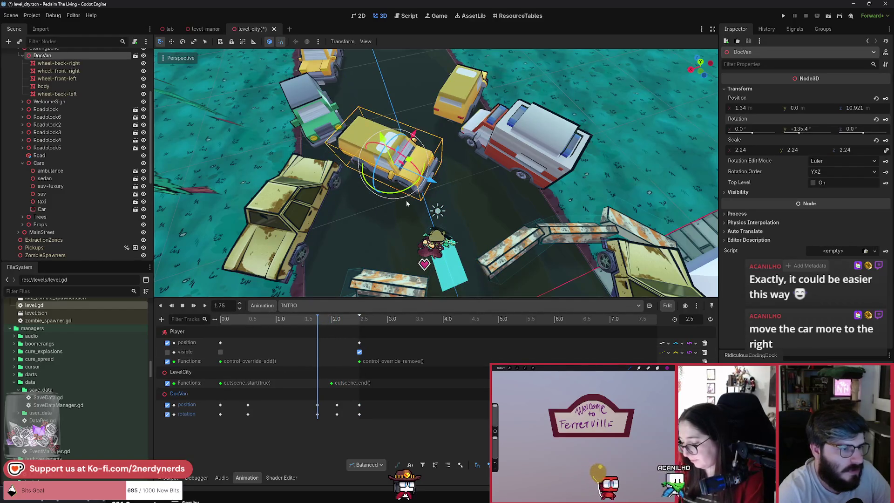
{"action": "scroll", "coordinate": [407, 203], "scroll_direction": "up", "scroll_amount": 5}
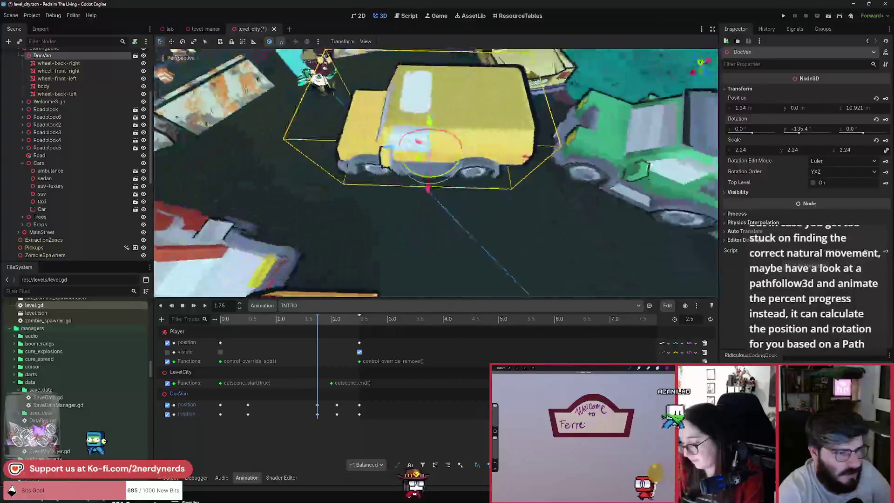
{"action": "scroll", "coordinate": [435, 172], "scroll_direction": "up", "scroll_amount": 3}
{"action": "scroll", "coordinate": [436, 173], "scroll_direction": "down", "scroll_amount": 3}
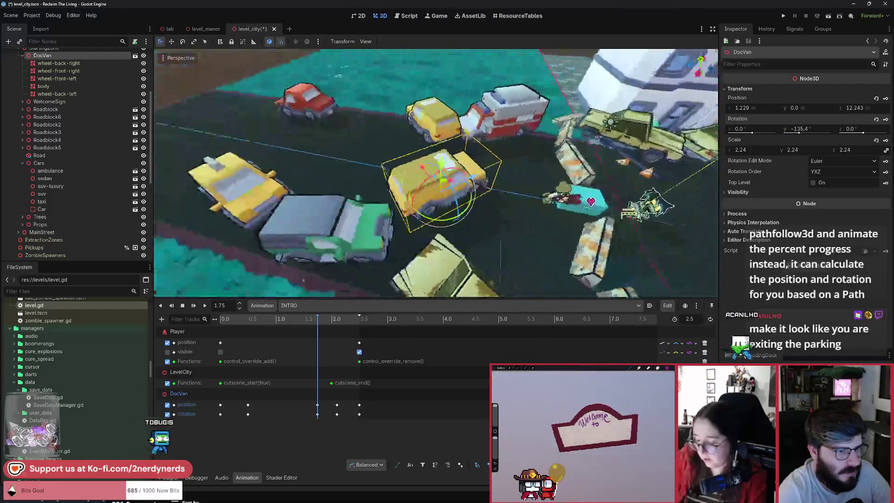
{"action": "scroll", "coordinate": [436, 172], "scroll_direction": "down", "scroll_amount": 2}
{"action": "scroll", "coordinate": [436, 172], "scroll_direction": "up", "scroll_amount": 3}
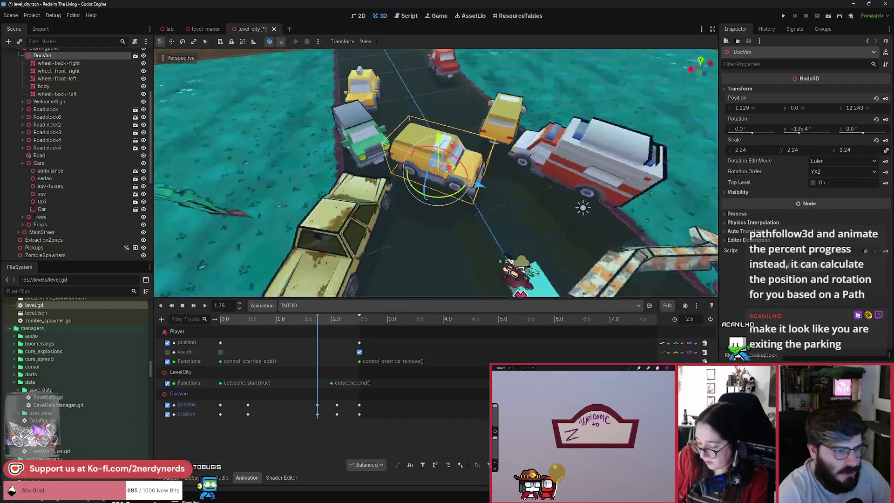
{"action": "mouse_move", "coordinate": [326, 321]}
{"action": "left_mouse_down"}
{"action": "mouse_move", "coordinate": [354, 320]}
{"action": "mouse_move", "coordinate": [286, 315]}
{"action": "mouse_move", "coordinate": [335, 331]}
{"action": "mouse_move", "coordinate": [318, 333]}
{"action": "mouse_move", "coordinate": [355, 334]}
{"action": "left_mouse_up"}
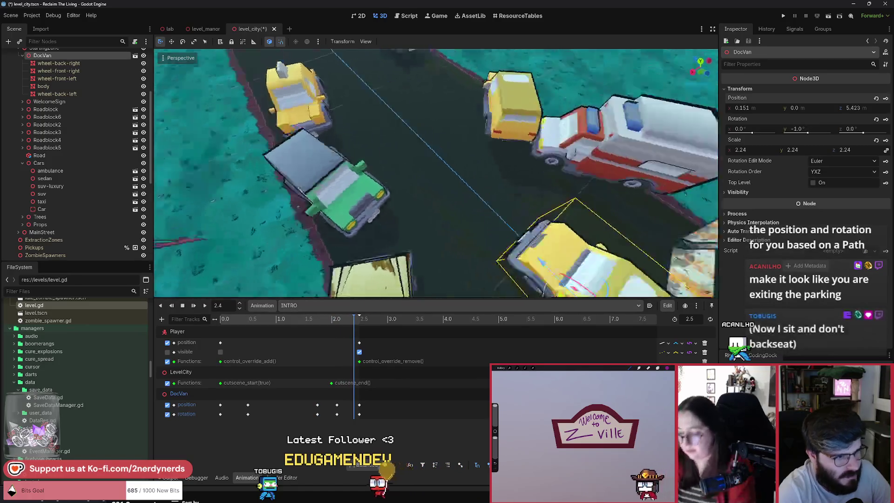
{"action": "left_click_drag", "start_coordinate": [332, 321], "coordinate": [313, 322]}
{"action": "mouse_move", "coordinate": [252, 319]}
{"action": "left_mouse_down"}
{"action": "mouse_move", "coordinate": [342, 336]}
{"action": "mouse_move", "coordinate": [233, 330]}
{"action": "mouse_move", "coordinate": [347, 335]}
{"action": "mouse_move", "coordinate": [295, 335]}
{"action": "left_mouse_up"}
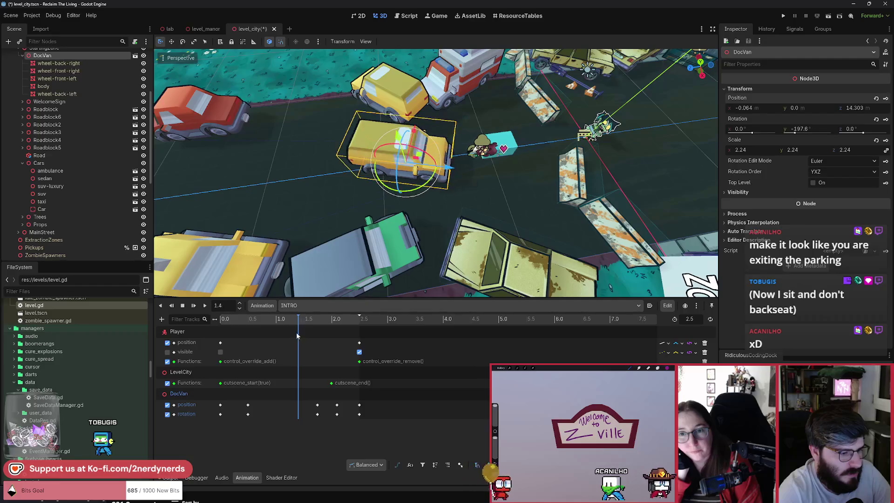
Step: Shift DocVan up-left across the road and key its position and rotation at 1.35 s (X -2.387, Z 18.84, 153.1°)
{"action": "left_click_drag", "start_coordinate": [420, 156], "coordinate": [363, 148]}
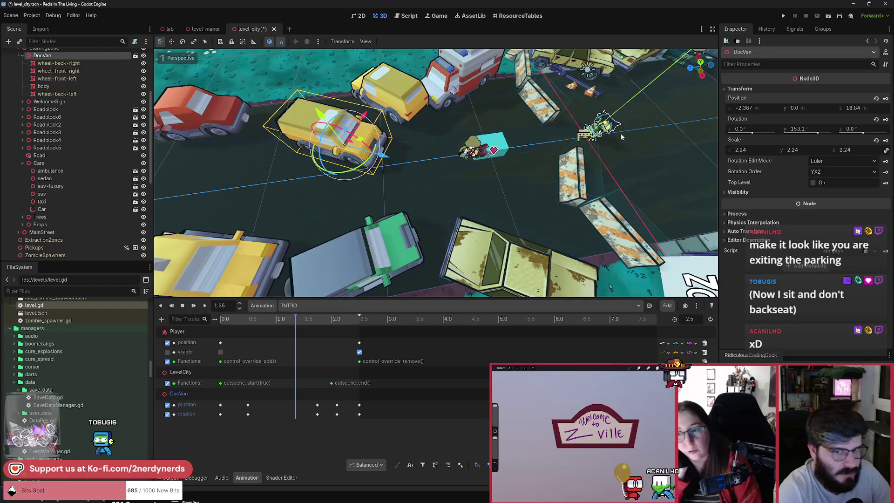
{"action": "left_click", "coordinate": [886, 119]}
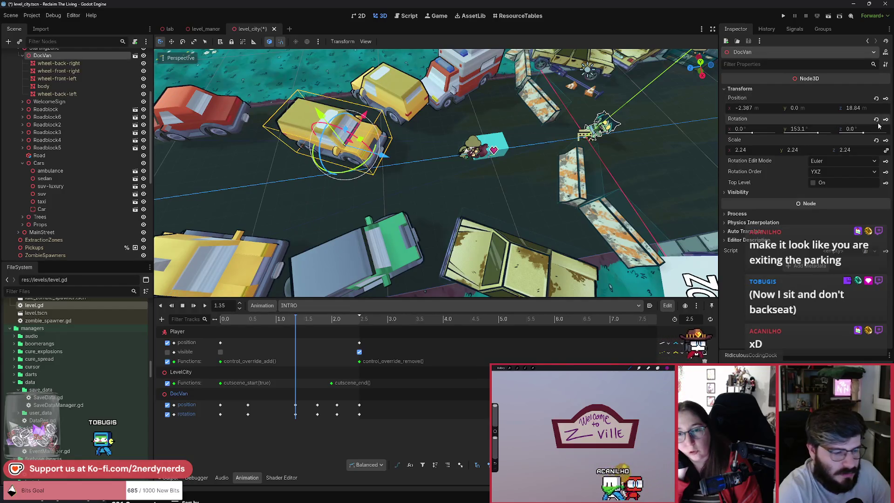
{"action": "left_click", "coordinate": [309, 320]}
{"action": "left_click_drag", "start_coordinate": [311, 325], "coordinate": [296, 324]}
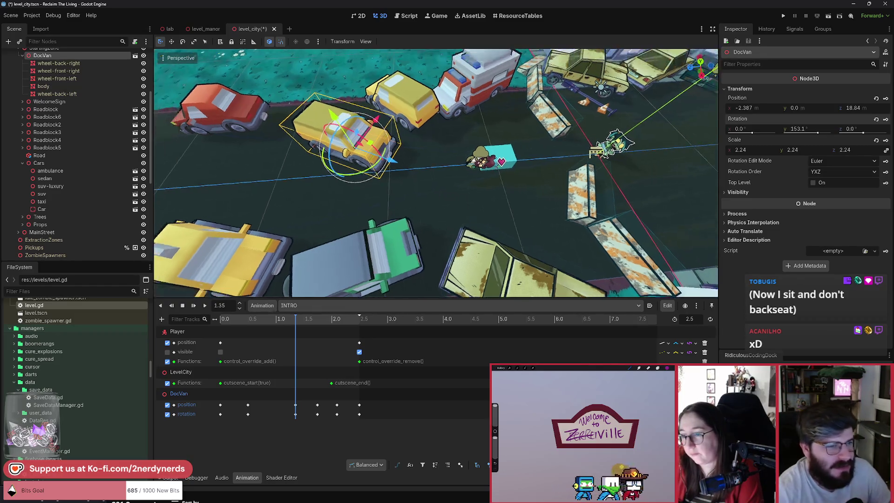
{"action": "scroll", "coordinate": [417, 187], "scroll_direction": "down", "scroll_amount": 3}
{"action": "scroll", "coordinate": [450, 195], "scroll_direction": "up", "scroll_amount": 2}
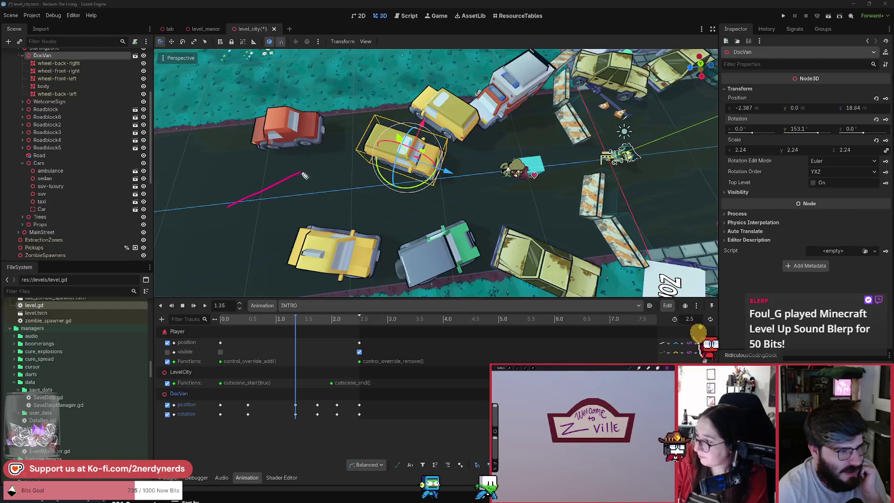
{"action": "mouse_move", "coordinate": [366, 166]}
{"action": "left_mouse_down"}
{"action": "mouse_move", "coordinate": [447, 175]}
{"action": "mouse_move", "coordinate": [564, 168]}
{"action": "left_mouse_up"}
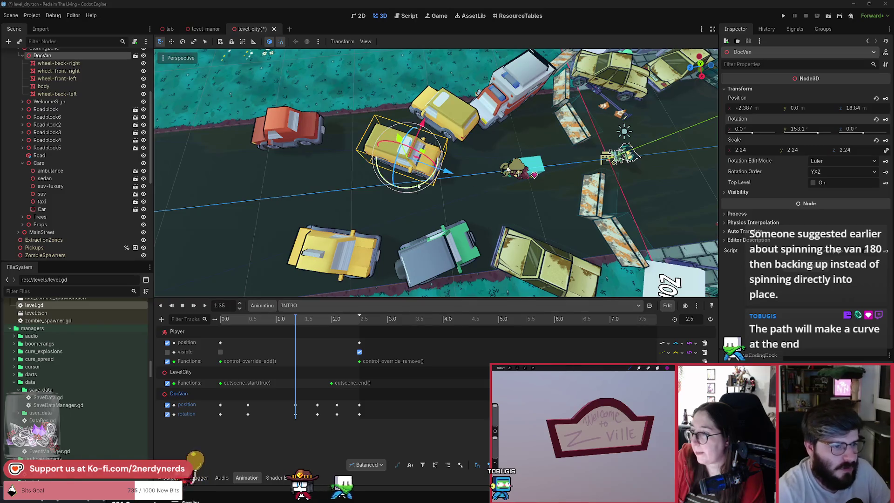
Step: Try moving and turning DocVan with G and R toward a new heading
{"action": "key", "text": "g"}
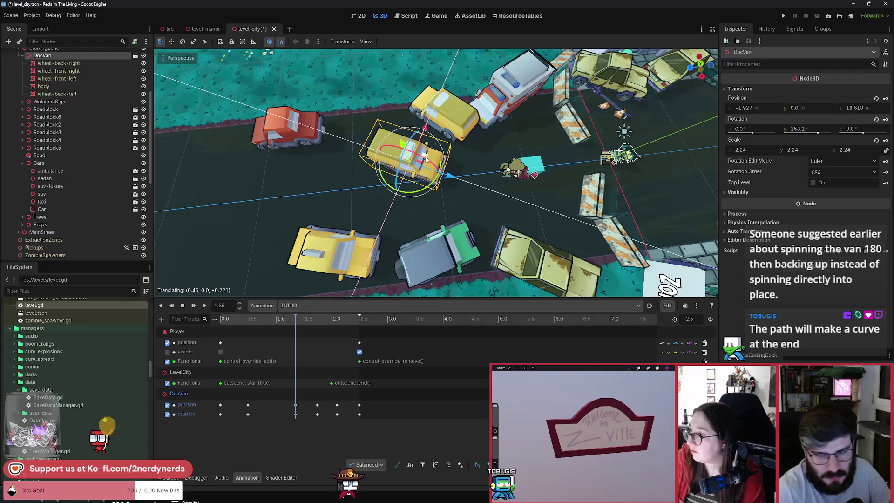
{"action": "left_click", "coordinate": [498, 197]}
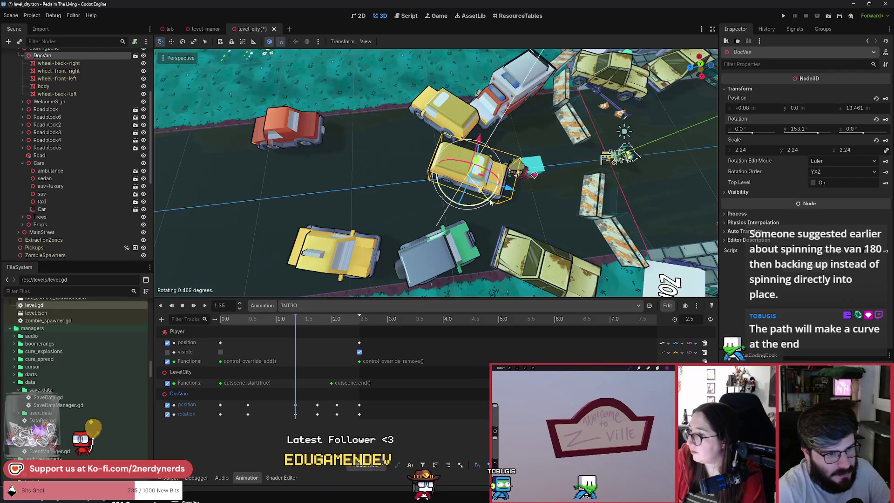
{"action": "key", "text": "g"}
{"action": "key", "text": "y"}
{"action": "key", "text": "Escape"}
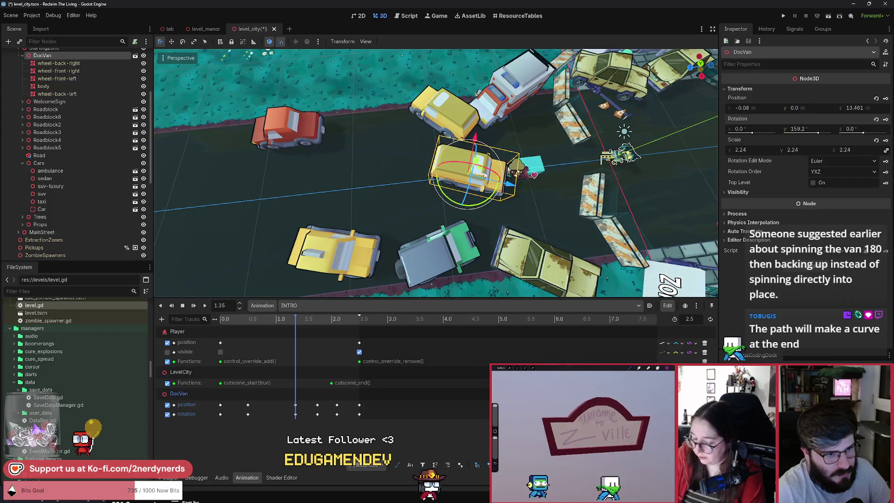
{"action": "key", "text": "g"}
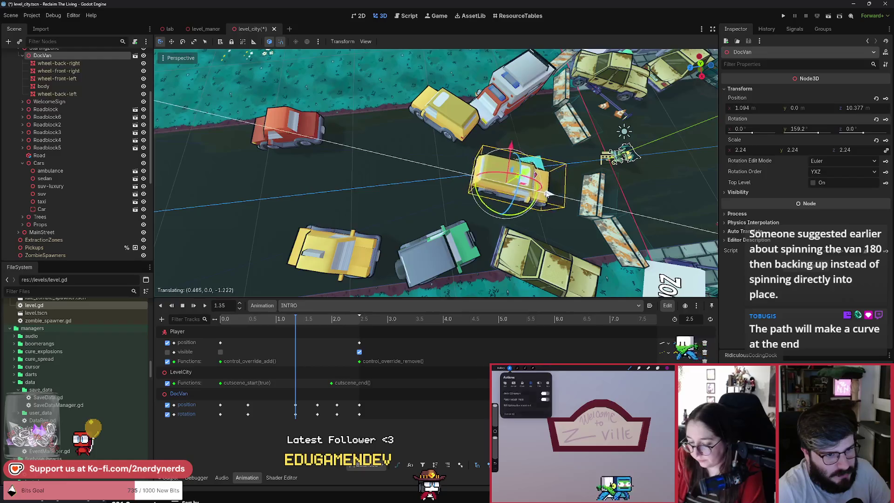
{"action": "key", "text": "r"}
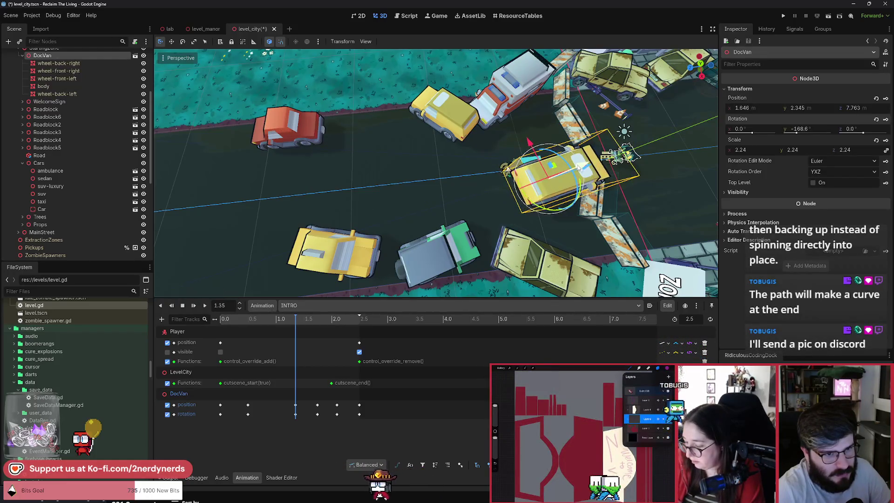
{"action": "left_click", "coordinate": [572, 195]}
Step: Turn DocVan sideways across the road, then undo those adjustments back to an earlier pose
{"action": "scroll", "coordinate": [447, 250], "scroll_direction": "up", "scroll_amount": 3}
{"action": "key", "text": "g"}
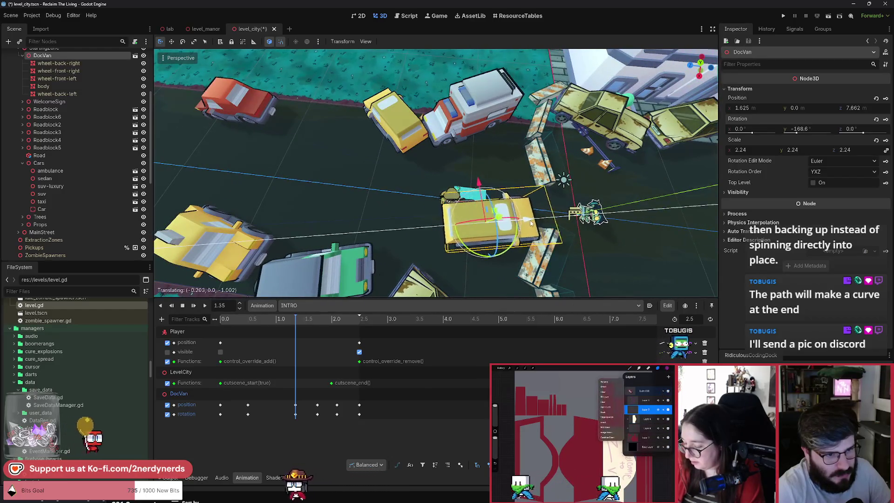
{"action": "key", "text": "r"}
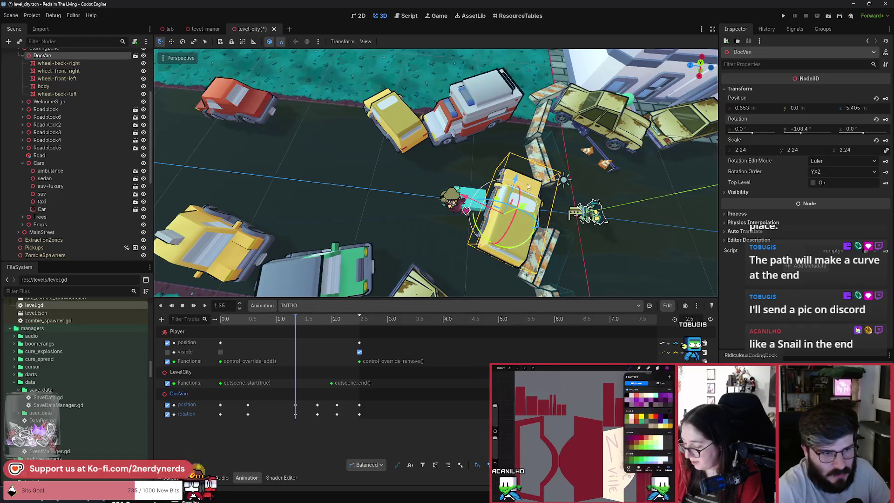
{"action": "key", "text": "g"}
{"action": "left_click", "coordinate": [516, 242]}
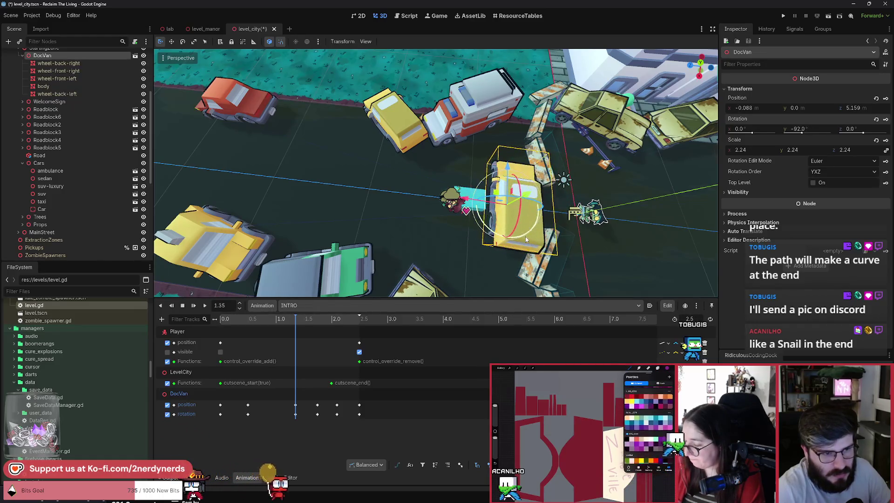
{"action": "key", "text": "ctrl+z"}
{"action": "key", "text": "ctrl+z"}
{"action": "key", "text": "ctrl+z"}
{"action": "key", "text": "ctrl+z"}
{"action": "key", "text": "ctrl+z"}
{"action": "key", "text": "ctrl+z"}
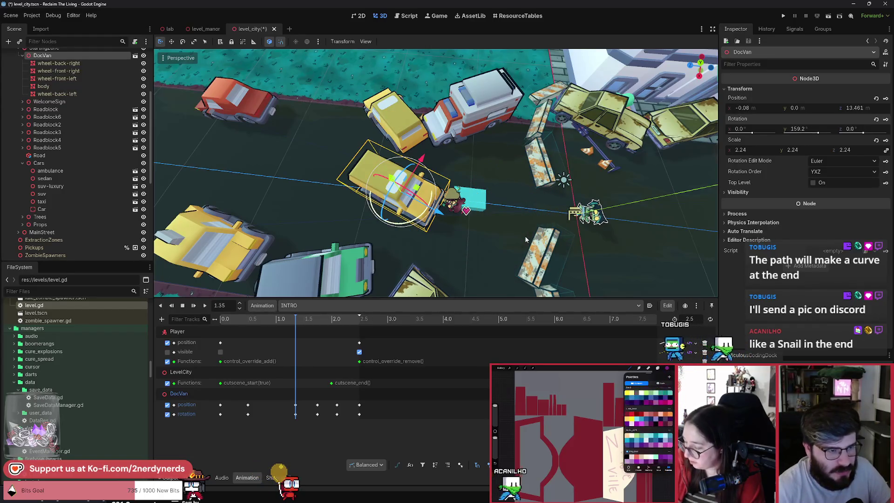
{"action": "key", "text": "ctrl+z"}
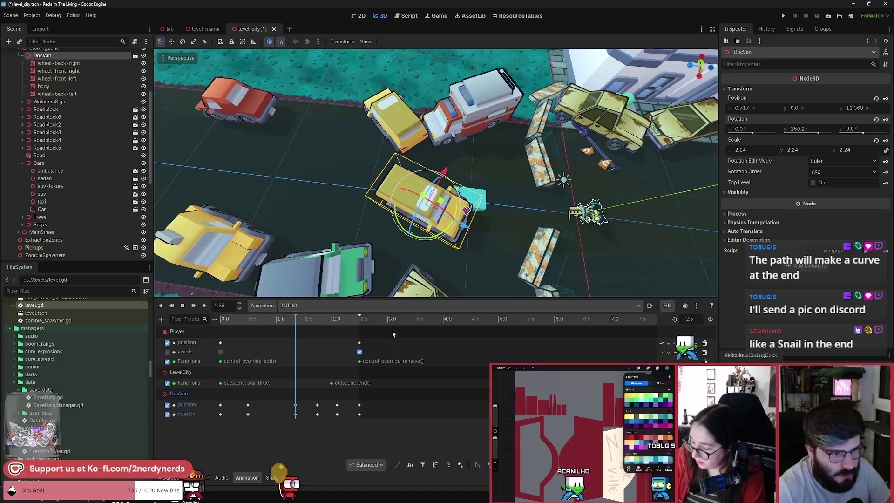
Step: Change the DocVan's 1.35 s rotation key Y value from 153.1° to -207°
{"action": "mouse_move", "coordinate": [318, 320]}
{"action": "left_mouse_down"}
{"action": "mouse_move", "coordinate": [331, 321]}
{"action": "mouse_move", "coordinate": [277, 326]}
{"action": "mouse_move", "coordinate": [369, 338]}
{"action": "mouse_move", "coordinate": [296, 348]}
{"action": "mouse_move", "coordinate": [372, 351]}
{"action": "mouse_move", "coordinate": [299, 345]}
{"action": "left_mouse_up"}
{"action": "left_click", "coordinate": [296, 414]}
{"action": "left_click", "coordinate": [827, 111]}
{"action": "key", "text": "BackSpace"}
{"action": "key", "text": "BackSpace"}
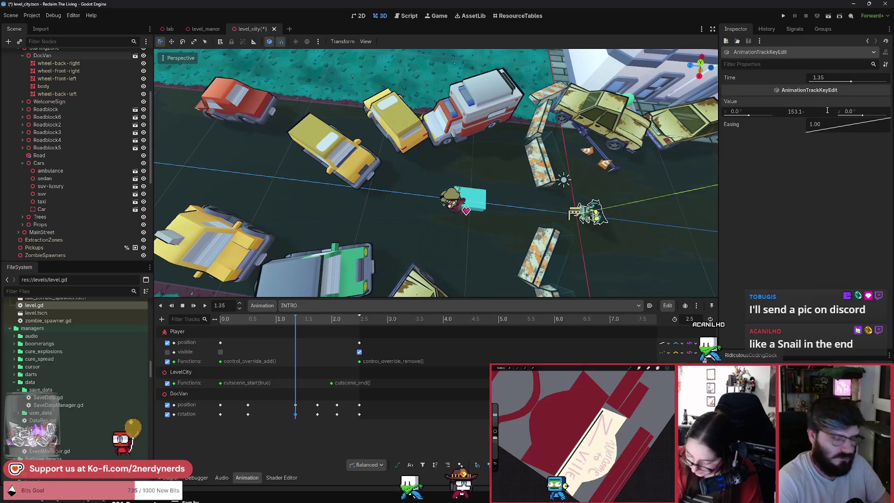
{"action": "type", "text": "."}
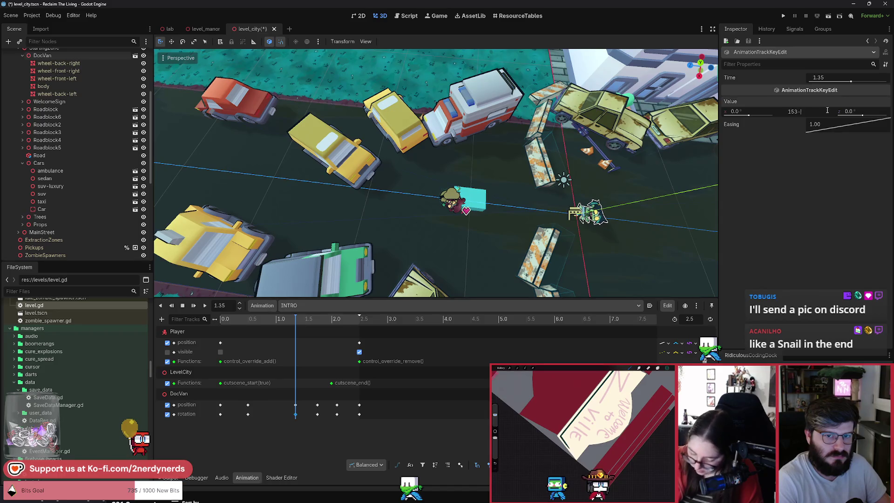
{"action": "type", "text": "3"}
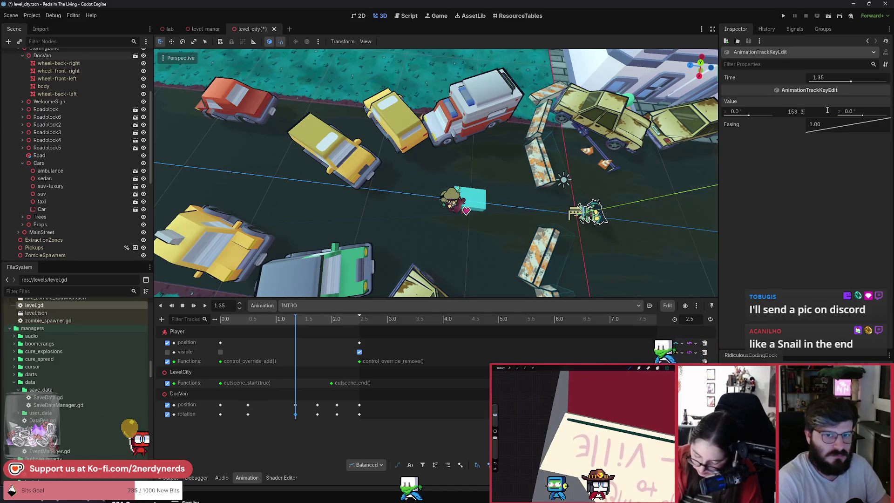
Step: Preview the van's motion and drag its early position and rotation keys later to about 0.8 s
{"action": "left_click", "coordinate": [343, 321]}
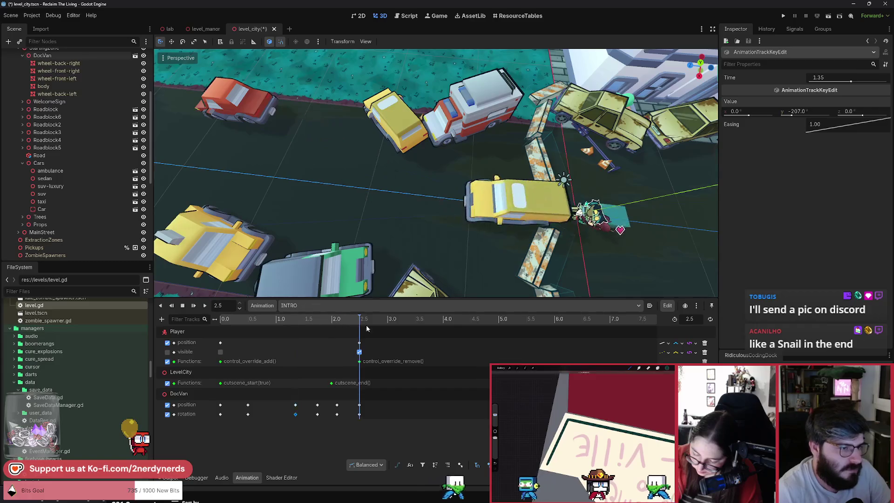
{"action": "mouse_move", "coordinate": [342, 325]}
{"action": "left_mouse_down"}
{"action": "mouse_move", "coordinate": [277, 321]}
{"action": "mouse_move", "coordinate": [339, 320]}
{"action": "mouse_move", "coordinate": [289, 311]}
{"action": "mouse_move", "coordinate": [231, 312]}
{"action": "mouse_move", "coordinate": [287, 321]}
{"action": "mouse_move", "coordinate": [262, 318]}
{"action": "left_mouse_up"}
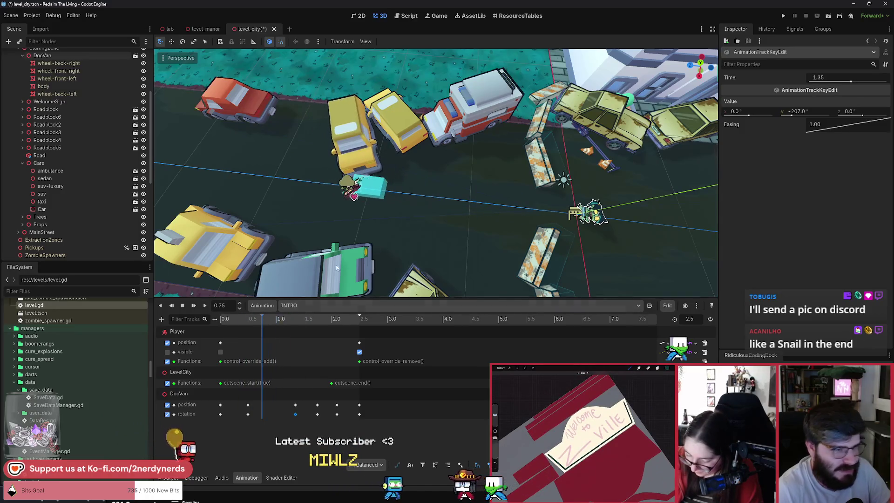
{"action": "scroll", "coordinate": [493, 191], "scroll_direction": "up", "scroll_amount": 3}
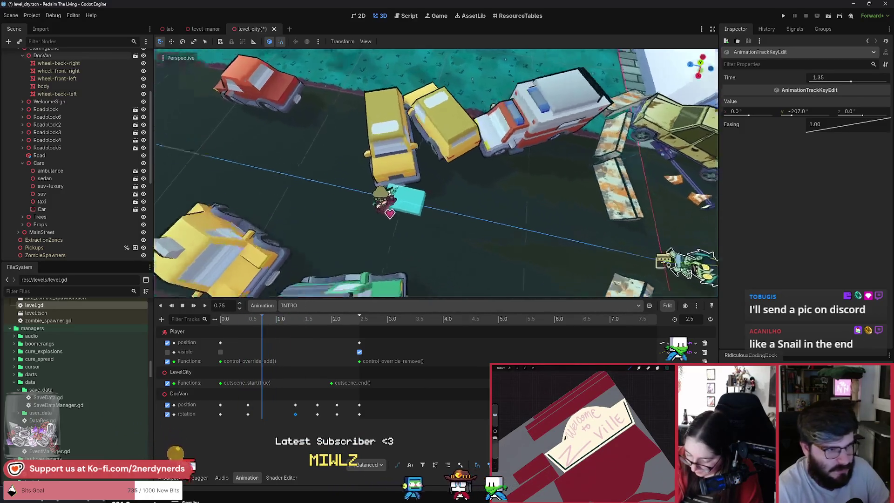
{"action": "left_click_drag", "start_coordinate": [494, 191], "coordinate": [433, 191]}
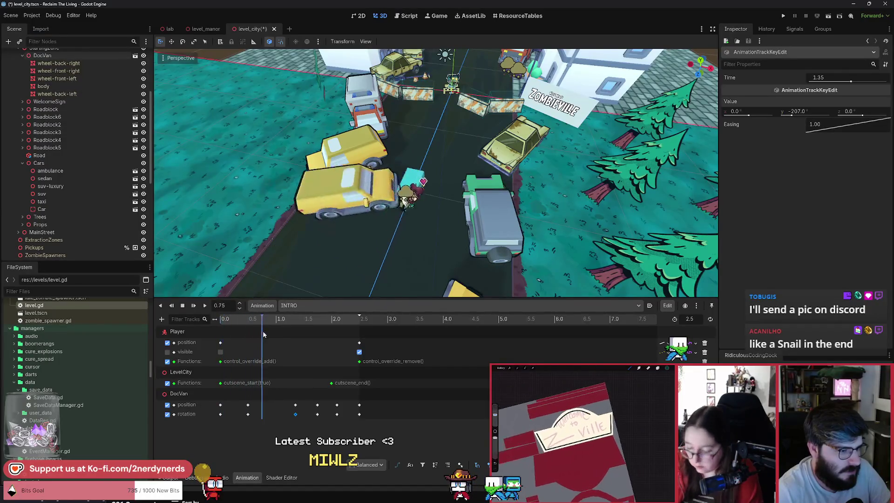
{"action": "left_click", "coordinate": [249, 409]}
{"action": "left_click_drag", "start_coordinate": [248, 409], "coordinate": [270, 405]}
Step: Preview the drive from 0.1 to 1.3 s, then rotate the van's body mesh by 15 degrees
{"action": "left_click", "coordinate": [228, 320]}
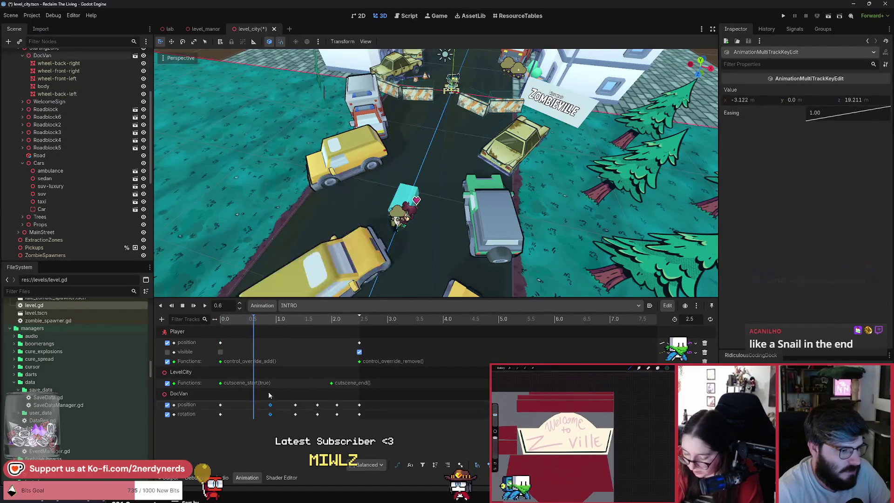
{"action": "mouse_move", "coordinate": [228, 322]}
{"action": "left_mouse_down"}
{"action": "mouse_move", "coordinate": [293, 340]}
{"action": "mouse_move", "coordinate": [244, 342]}
{"action": "mouse_move", "coordinate": [312, 352]}
{"action": "mouse_move", "coordinate": [271, 358]}
{"action": "left_mouse_up"}
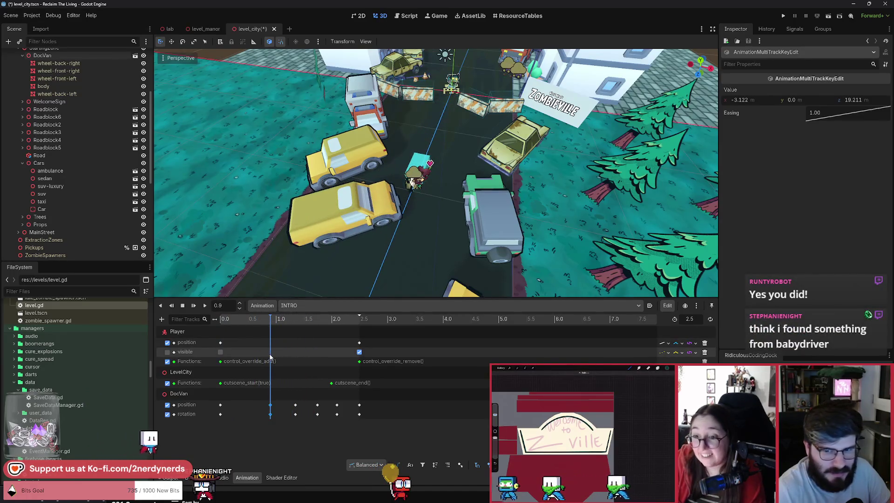
{"action": "mouse_move", "coordinate": [443, 185]}
{"action": "left_mouse_down"}
{"action": "mouse_move", "coordinate": [415, 188]}
{"action": "mouse_move", "coordinate": [457, 185]}
{"action": "left_mouse_up"}
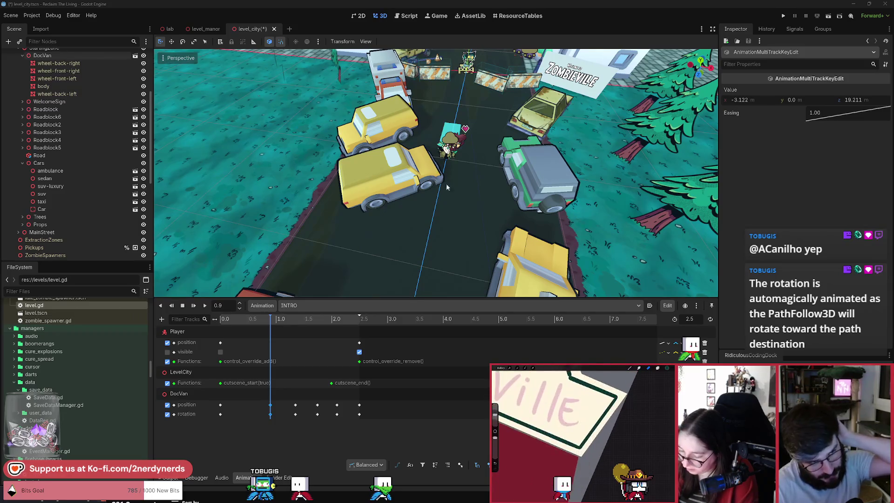
{"action": "left_click", "coordinate": [408, 185]}
{"action": "left_click_drag", "start_coordinate": [406, 207], "coordinate": [405, 215]}
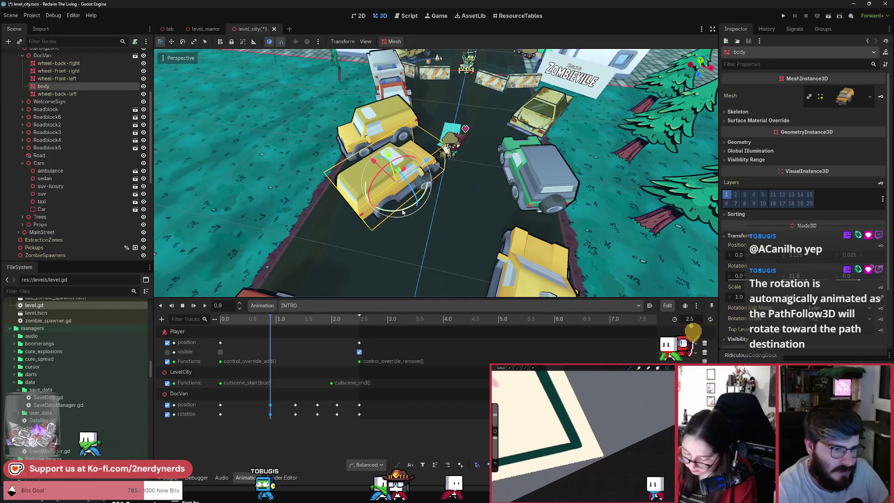
Step: Undo the body-mesh rotation, angle DocVan up the road, and preview the drive to 1.15 s
{"action": "key", "text": "ctrl+z"}
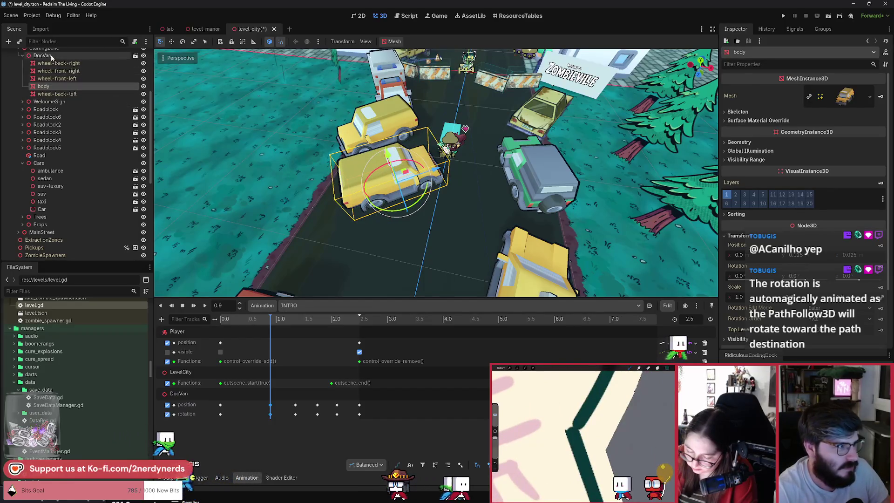
{"action": "left_click", "coordinate": [43, 55]}
{"action": "mouse_move", "coordinate": [400, 216]}
{"action": "left_mouse_down"}
{"action": "mouse_move", "coordinate": [482, 203]}
{"action": "mouse_move", "coordinate": [526, 179]}
{"action": "mouse_move", "coordinate": [493, 196]}
{"action": "left_mouse_up"}
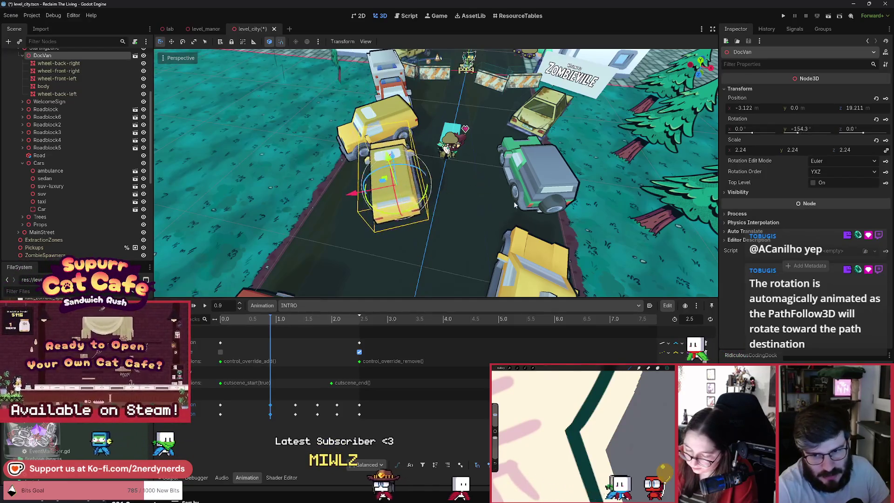
{"action": "scroll", "coordinate": [414, 235], "scroll_direction": "up", "scroll_amount": 3}
{"action": "left_click_drag", "start_coordinate": [414, 235], "coordinate": [447, 201]}
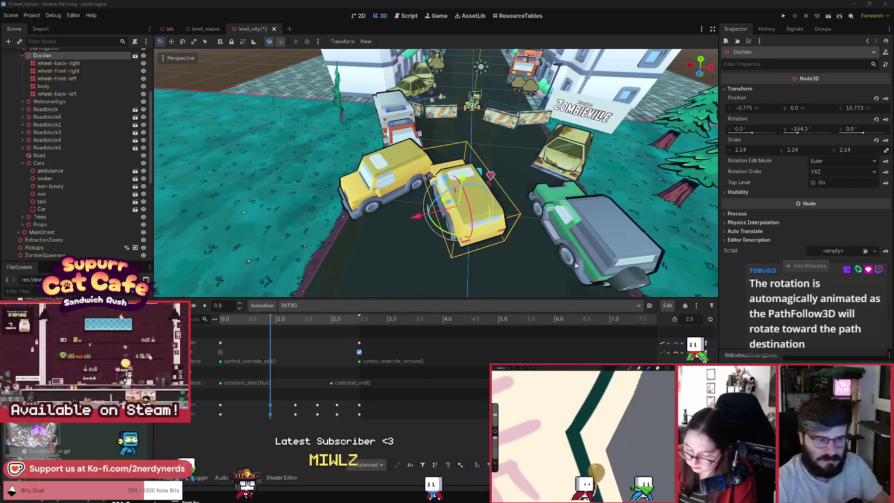
{"action": "left_click_drag", "start_coordinate": [264, 321], "coordinate": [220, 321]}
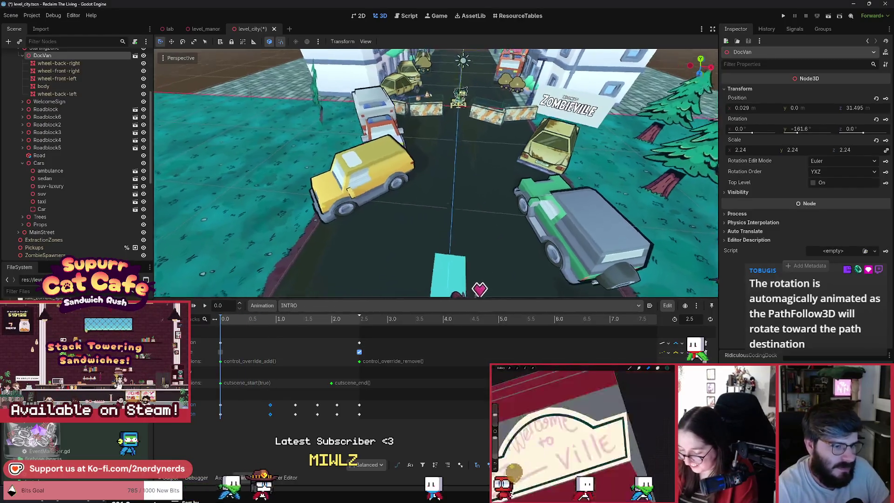
{"action": "mouse_move", "coordinate": [220, 321]}
{"action": "left_mouse_down"}
{"action": "mouse_move", "coordinate": [301, 340]}
{"action": "mouse_move", "coordinate": [259, 338]}
{"action": "mouse_move", "coordinate": [299, 338]}
{"action": "mouse_move", "coordinate": [283, 335]}
{"action": "mouse_move", "coordinate": [290, 340]}
{"action": "left_mouse_up"}
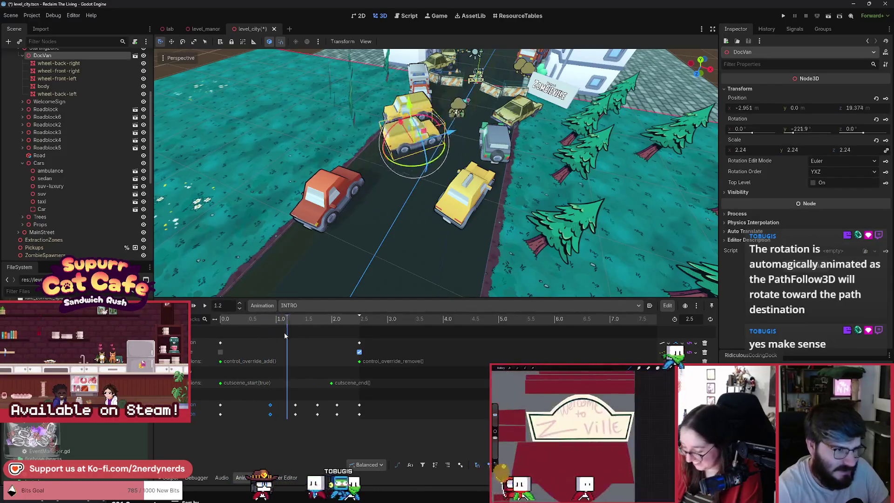
Step: Delete DocVan's position and rotation keys at 0.9 s
{"action": "left_click", "coordinate": [263, 405]}
{"action": "key", "text": "Delete"}
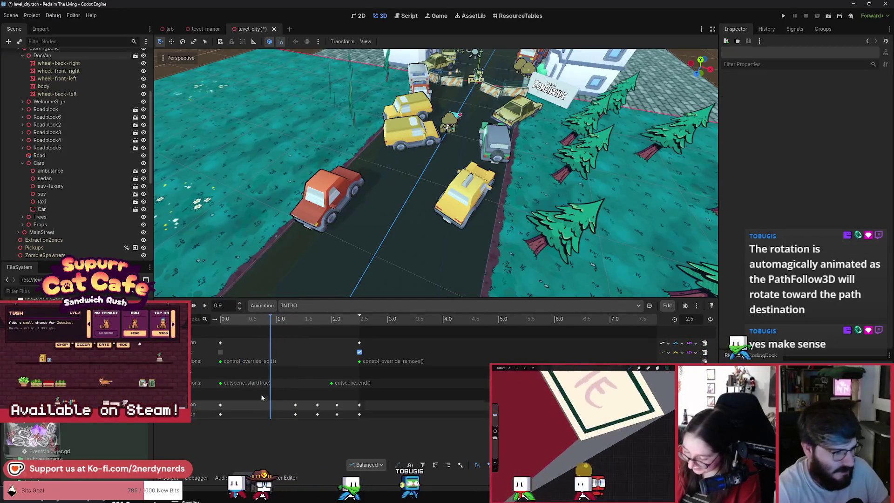
{"action": "mouse_move", "coordinate": [258, 318]}
{"action": "left_mouse_down"}
{"action": "mouse_move", "coordinate": [205, 320]}
{"action": "mouse_move", "coordinate": [337, 336]}
{"action": "mouse_move", "coordinate": [236, 332]}
{"action": "mouse_move", "coordinate": [248, 343]}
{"action": "mouse_move", "coordinate": [239, 320]}
{"action": "mouse_move", "coordinate": [254, 337]}
{"action": "left_mouse_up"}
Step: At 0.6 s, place DocVan beside the red car, key its position and rotation, and preview INTRO
{"action": "left_click", "coordinate": [372, 200]}
{"action": "scroll", "coordinate": [419, 177], "scroll_direction": "up", "scroll_amount": 3}
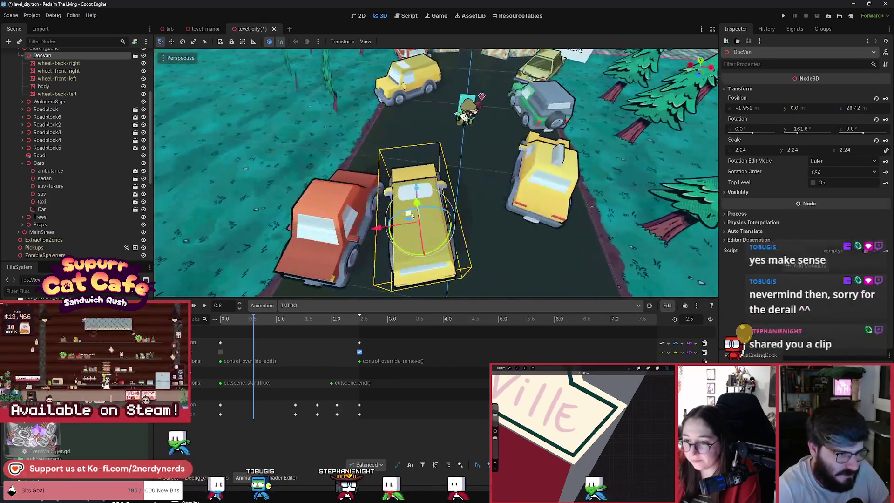
{"action": "left_click_drag", "start_coordinate": [408, 214], "coordinate": [411, 183]}
{"action": "left_click", "coordinate": [886, 98]}
{"action": "left_click", "coordinate": [886, 120]}
{"action": "mouse_move", "coordinate": [254, 320]}
{"action": "left_mouse_down"}
{"action": "mouse_move", "coordinate": [242, 326]}
{"action": "mouse_move", "coordinate": [284, 337]}
{"action": "mouse_move", "coordinate": [242, 340]}
{"action": "mouse_move", "coordinate": [359, 352]}
{"action": "left_mouse_up"}
{"action": "left_click_drag", "start_coordinate": [441, 246], "coordinate": [442, 245]}
{"action": "left_click", "coordinate": [205, 305]}
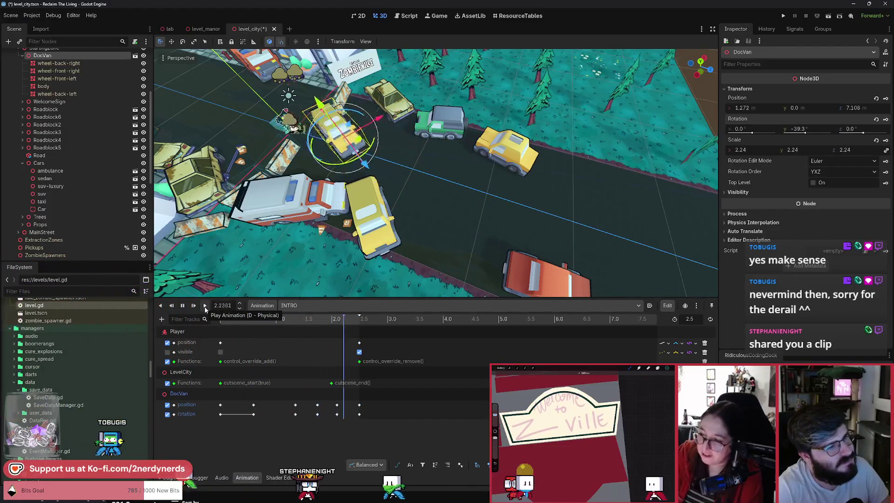
Step: Replay the INTRO cutscene twice to review DocVan's drive past the parked cars
{"action": "left_click", "coordinate": [205, 305]}
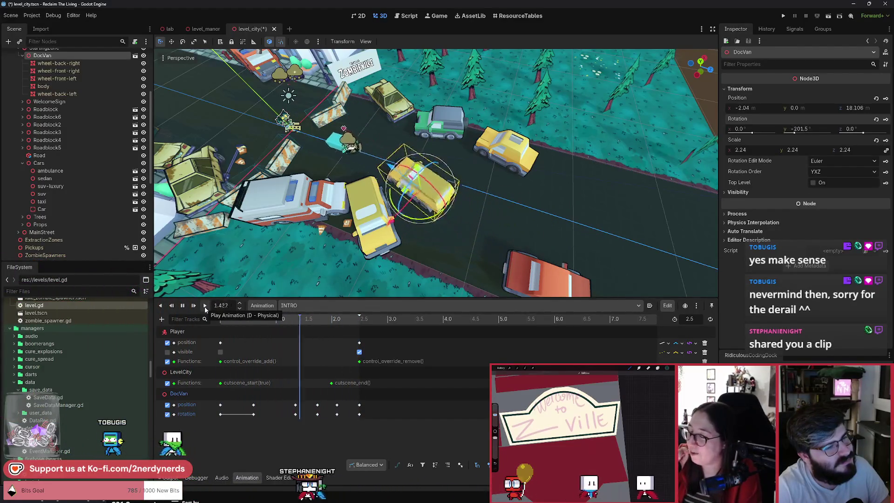
{"action": "left_click", "coordinate": [205, 307]}
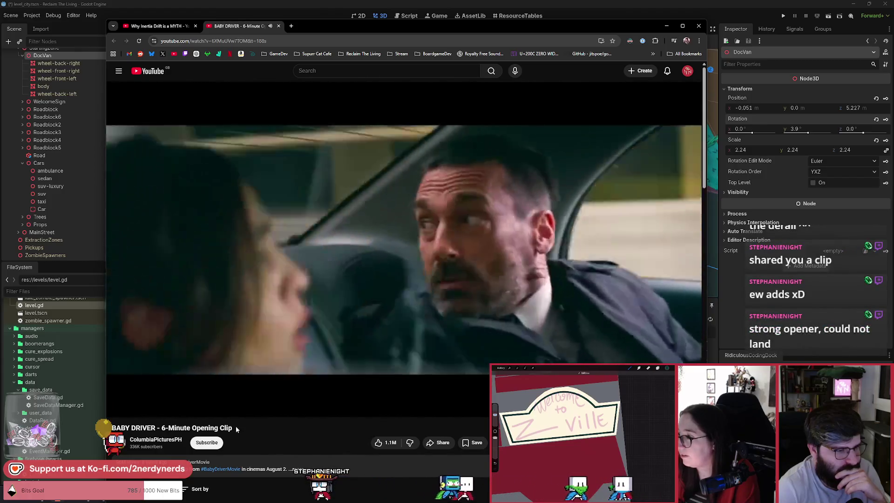
Step: Rewind the Baby Driver clip in five-second jumps to rewatch the red car's alley drift
{"action": "key", "text": "Left"}
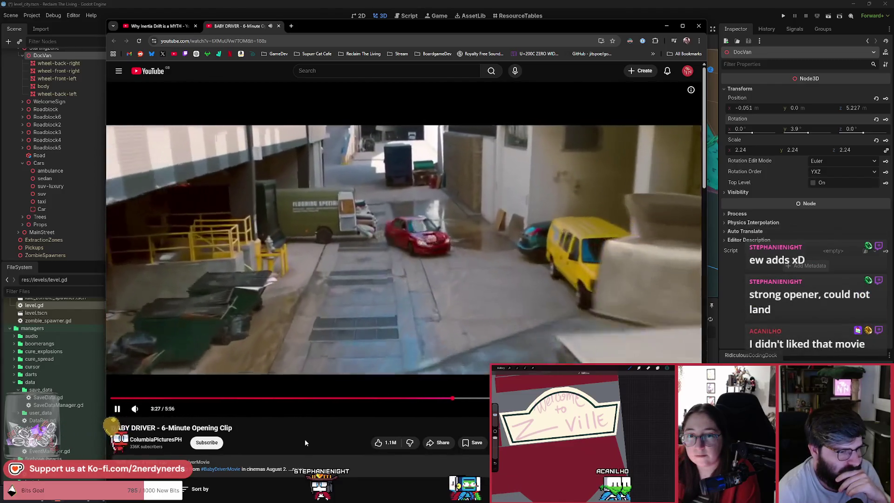
{"action": "key", "text": "Left"}
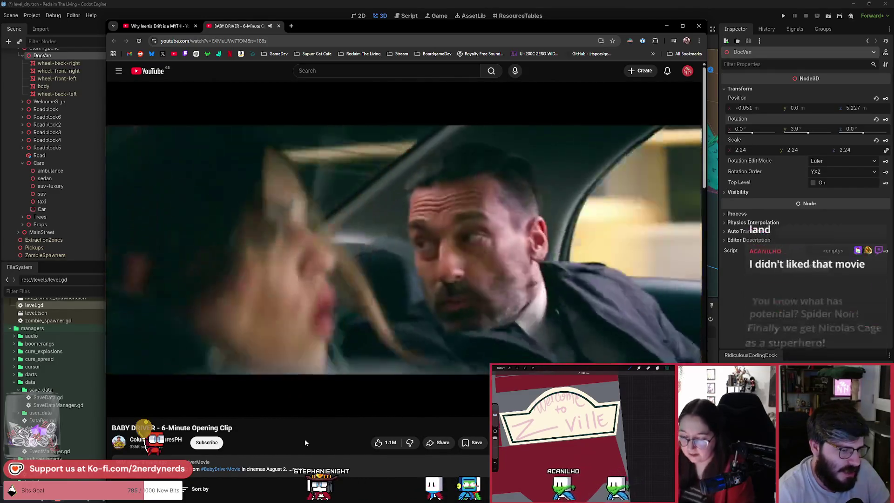
{"action": "key", "text": "space"}
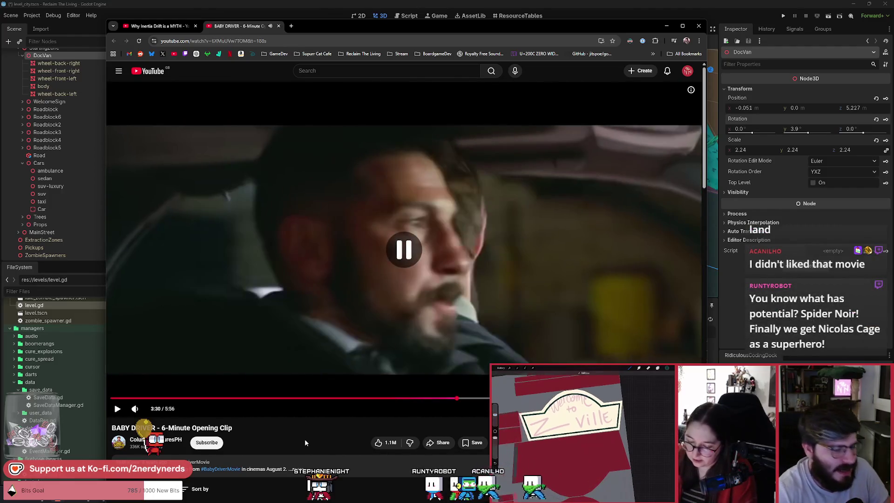
{"action": "key", "text": "Left"}
{"action": "key", "text": "space"}
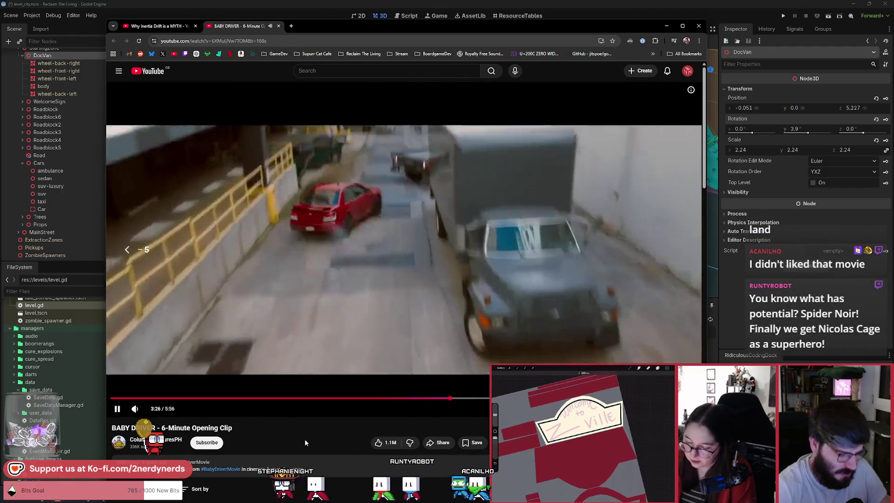
{"action": "key", "text": "space"}
{"action": "key", "text": "space"}
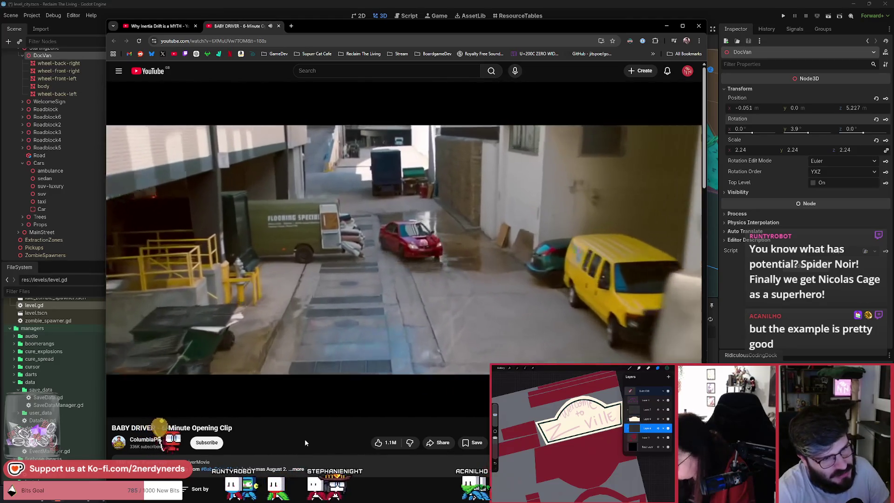
{"action": "key", "text": "Left"}
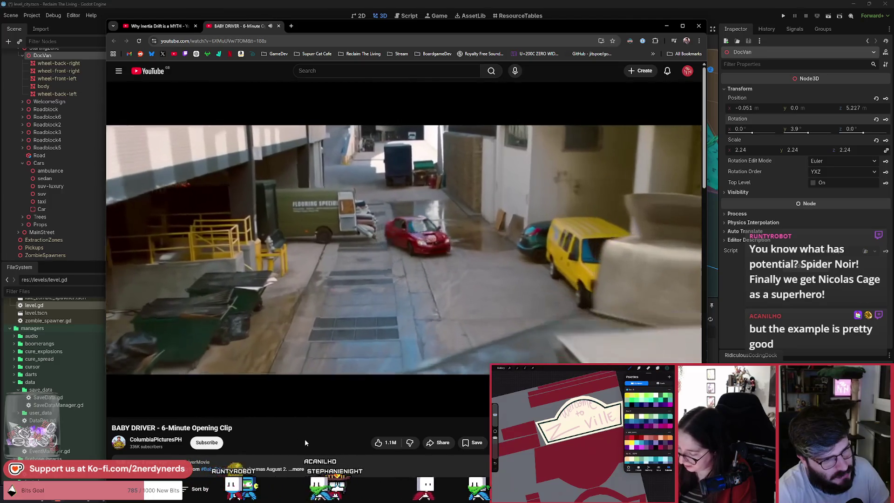
{"action": "key", "text": "Left"}
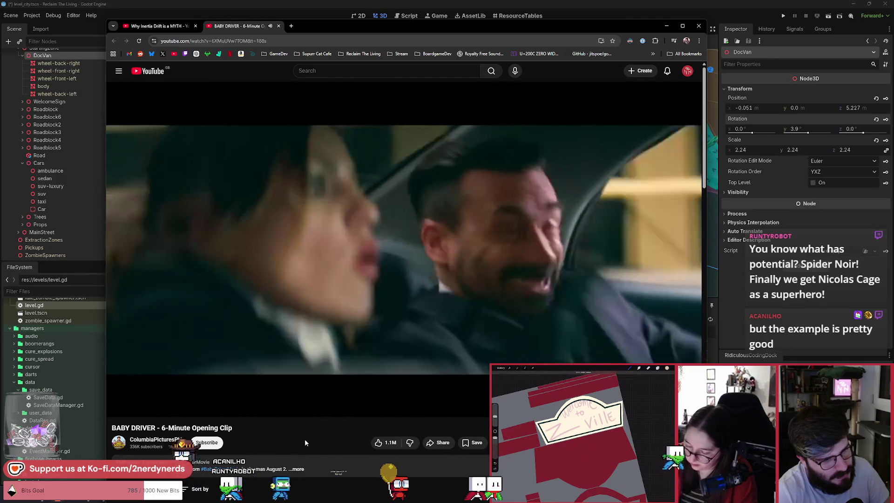
{"action": "key", "text": "Left"}
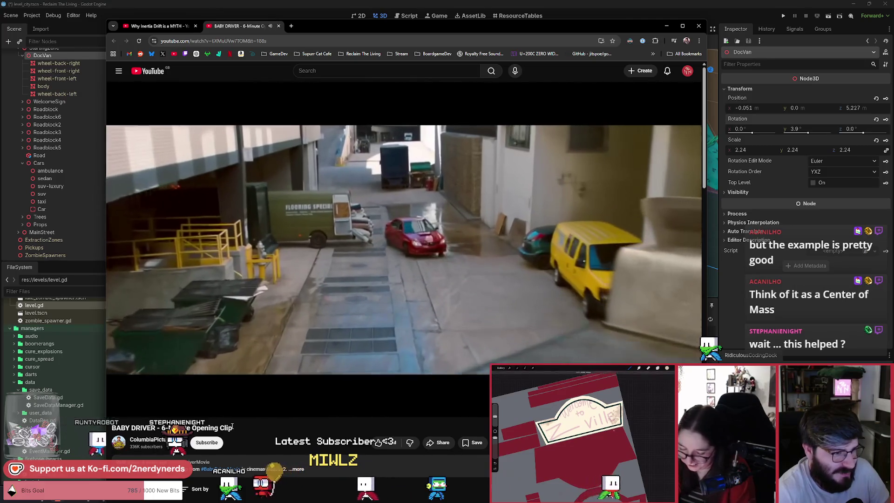
{"action": "key", "text": "Left"}
{"action": "key", "text": "Left"}
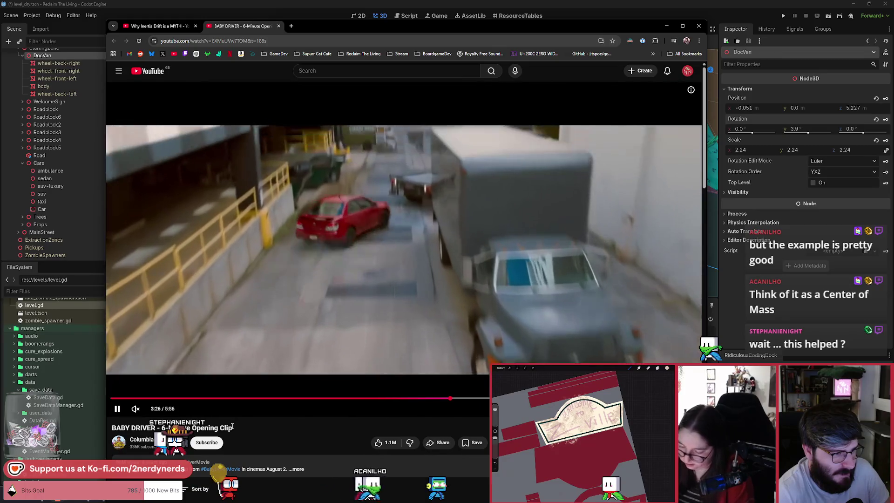
{"action": "key", "text": "Left"}
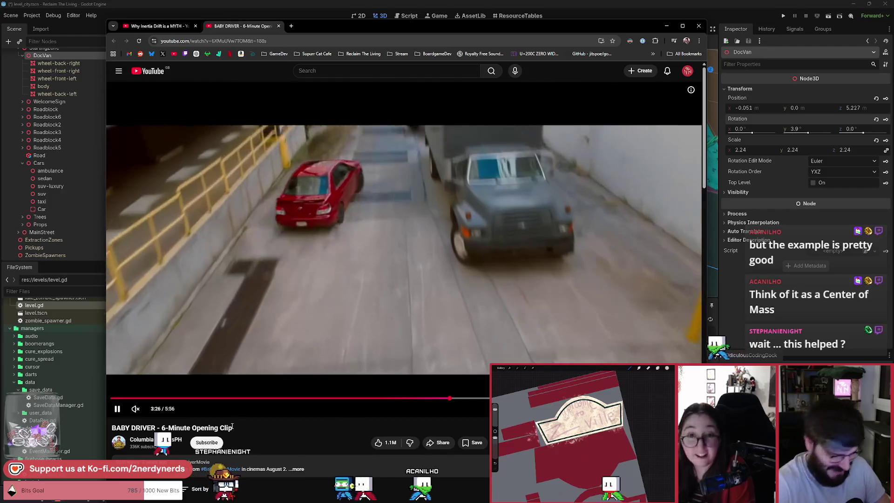
Step: Slow playback to 0.25x, pause, and step frame by frame to 3:26 as the car passes the truck
{"action": "key", "text": "shift+comma"}
{"action": "key", "text": "shift+comma"}
{"action": "key", "text": "shift+comma"}
{"action": "key", "text": "space"}
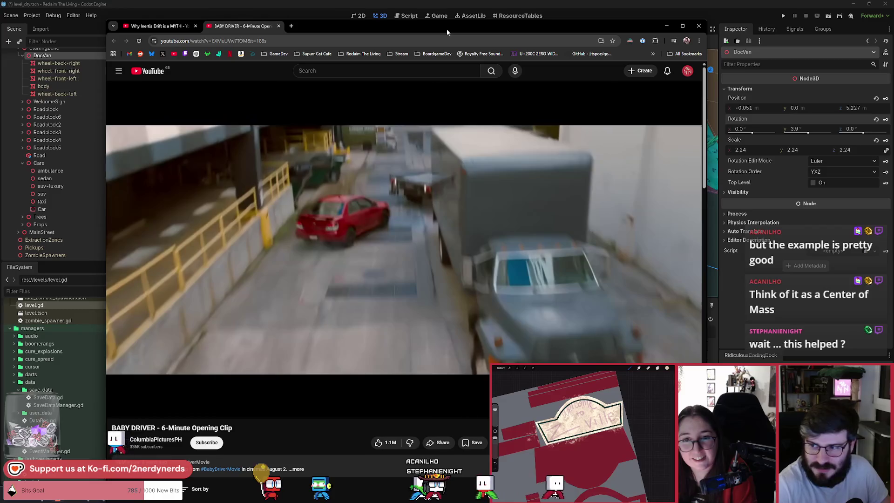
{"action": "key", "text": "period"}
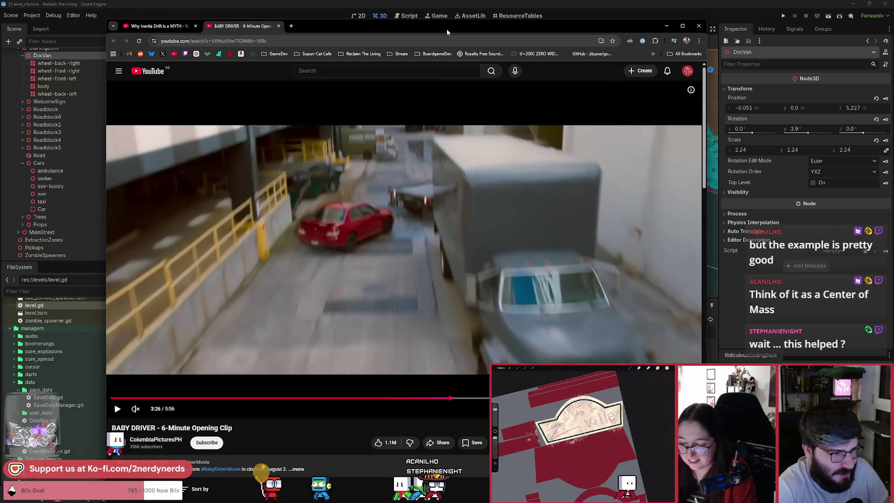
{"action": "key", "text": "period"}
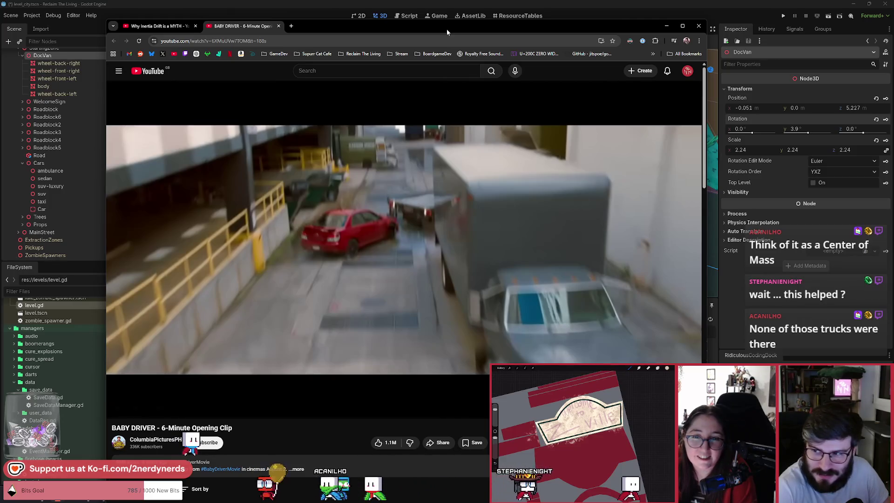
{"action": "key", "text": "Left"}
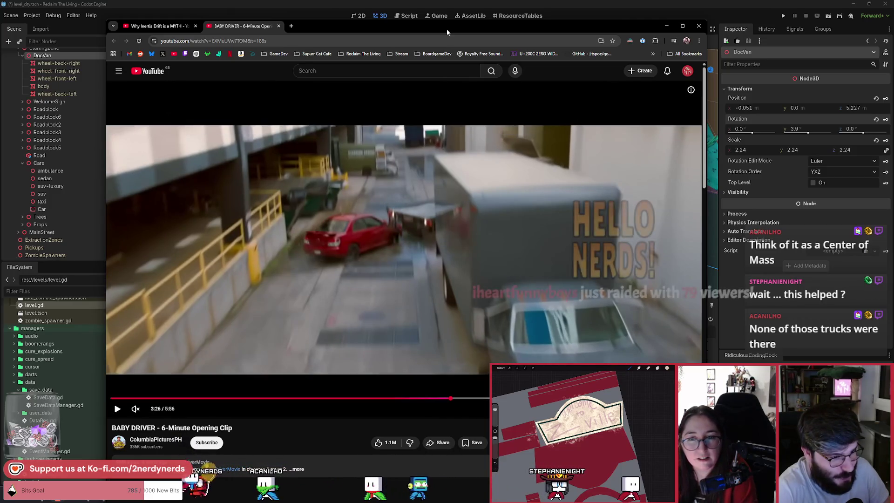
{"action": "key", "text": "Right"}
{"action": "key", "text": "period"}
{"action": "key", "text": "period"}
{"action": "key", "text": "period"}
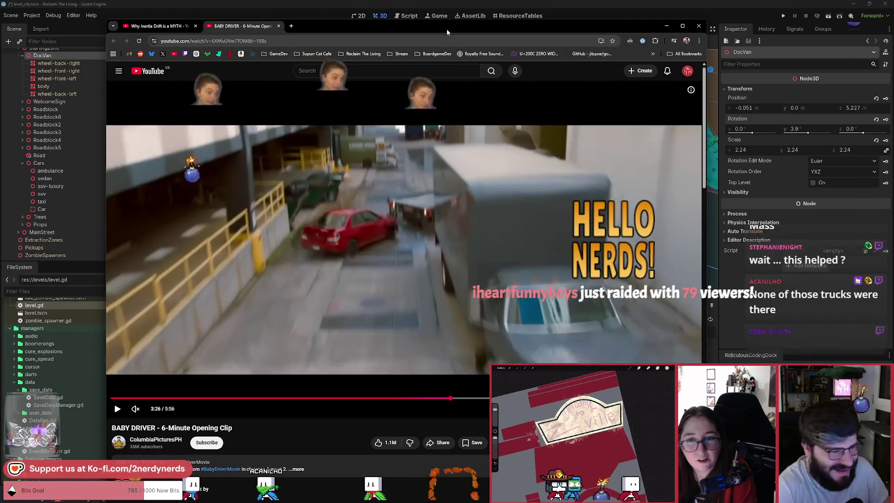
{"action": "key", "text": "period"}
{"action": "key", "text": "period"}
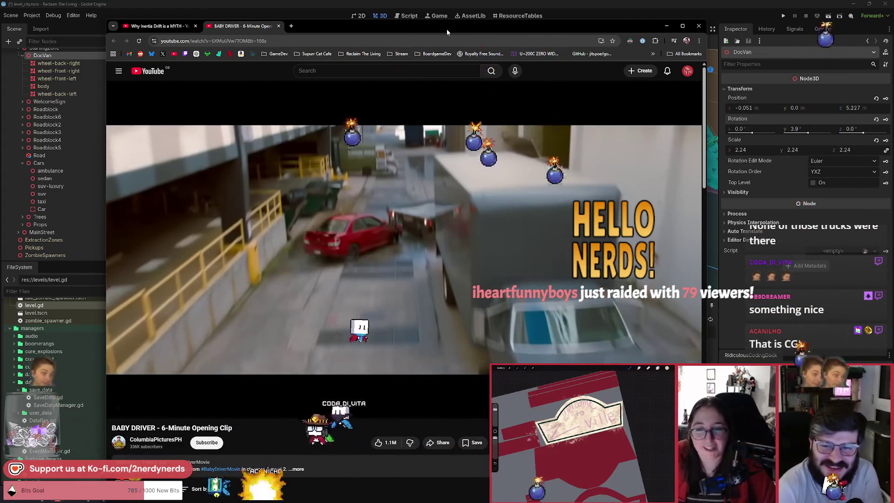
{"action": "key", "text": "period"}
{"action": "key", "text": "period"}
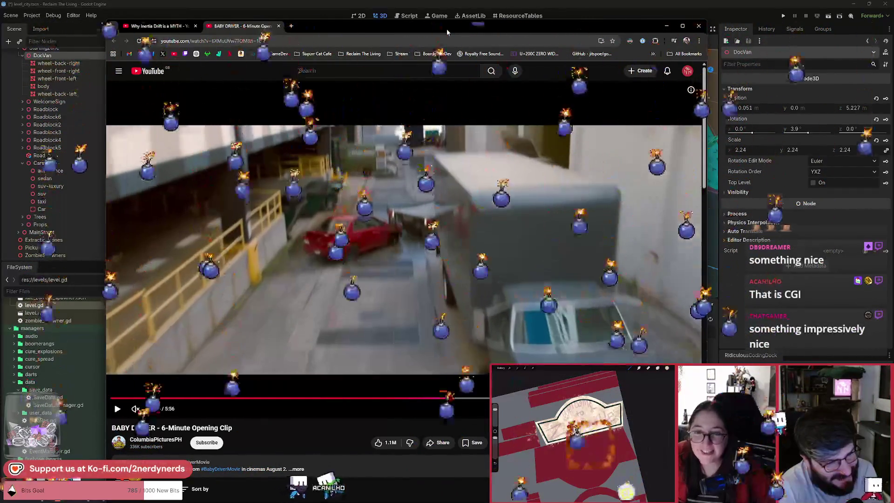
{"action": "key", "text": "period"}
{"action": "key", "text": "period"}
{"action": "key", "text": "period"}
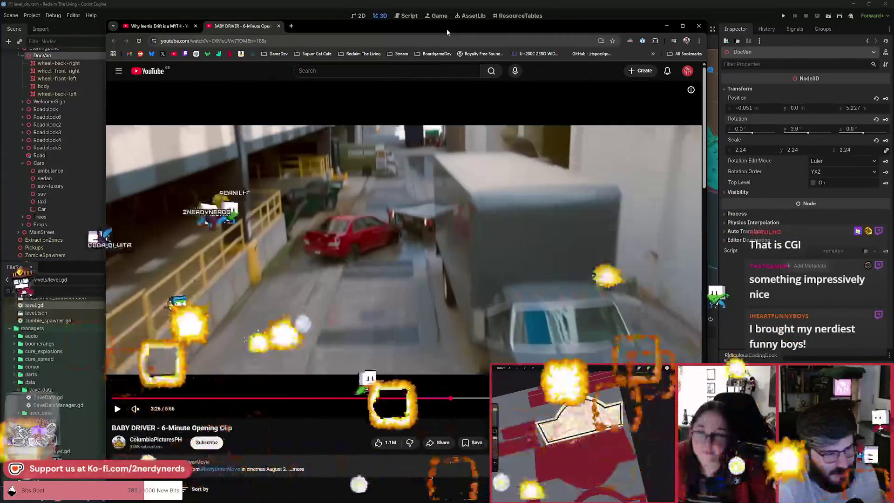
{"action": "key", "text": "period"}
{"action": "key", "text": "period"}
{"action": "key", "text": "period"}
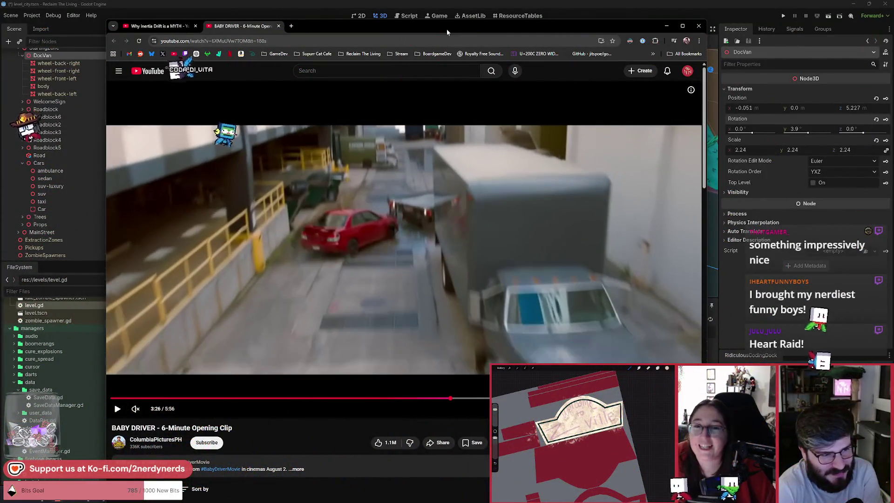
{"action": "key", "text": "period"}
{"action": "key", "text": "period"}
{"action": "key", "text": "period"}
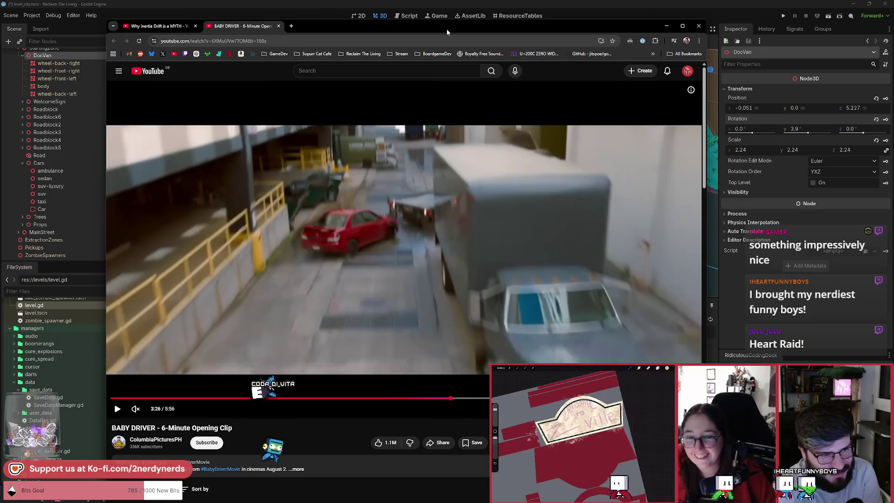
{"action": "key", "text": "period"}
{"action": "key", "text": "period"}
{"action": "key", "text": "period"}
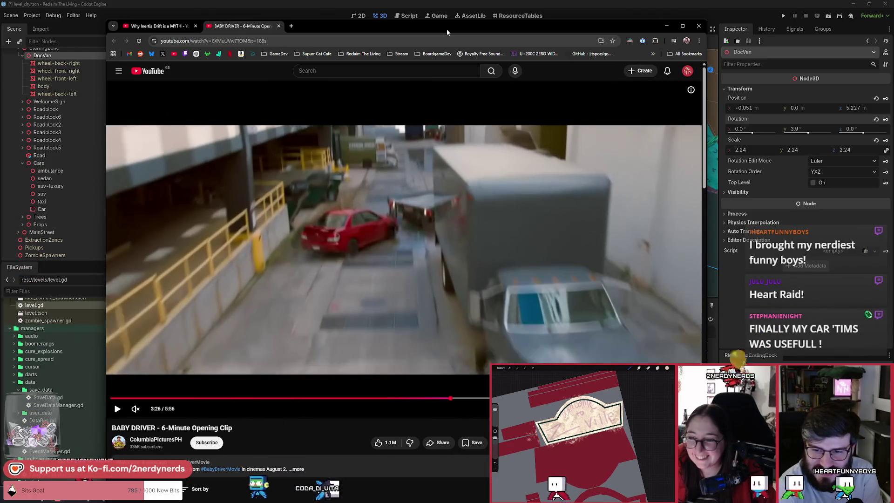
{"action": "key", "text": "period"}
{"action": "key", "text": "period"}
{"action": "key", "text": "period"}
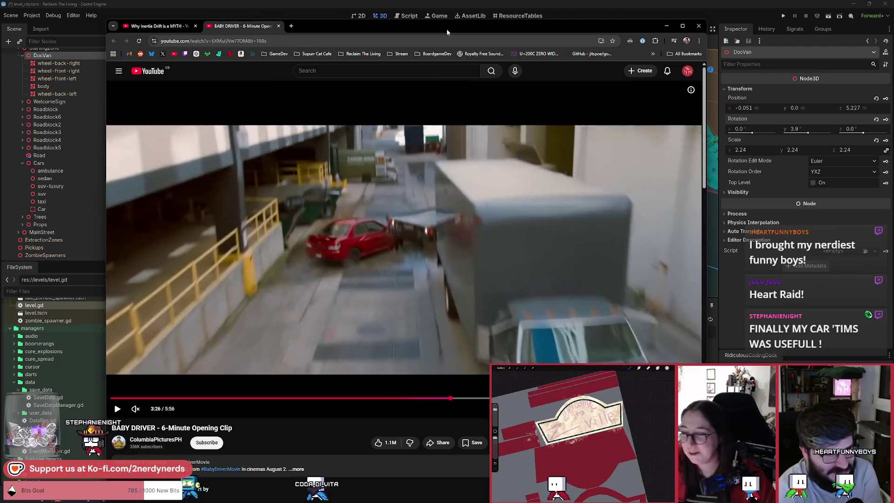
{"action": "key", "text": "period"}
{"action": "key", "text": "period"}
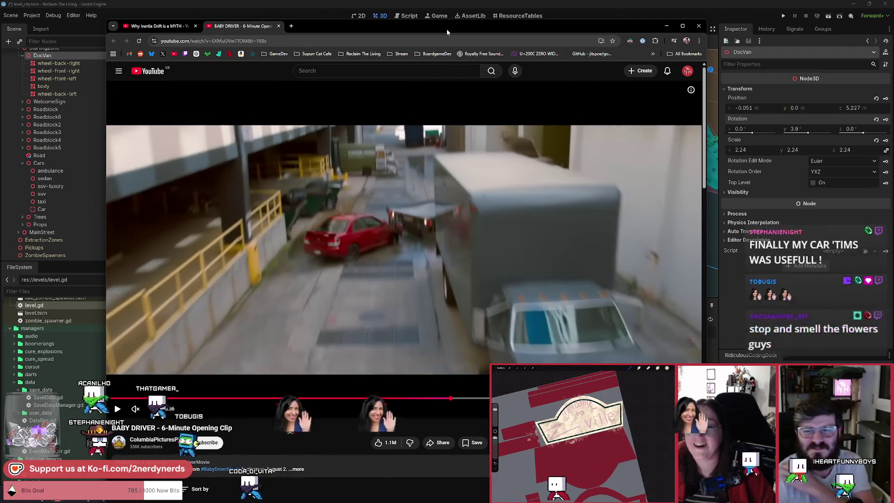
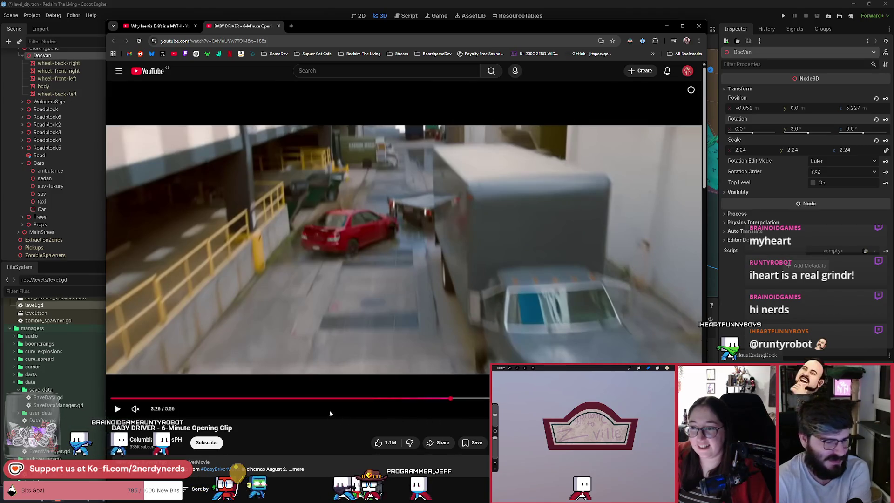
Step: Scrub the BABY DRIVER clip between 2:01 and 3:29, resuming at 1x speed with sound on
{"action": "left_click", "coordinate": [311, 397]}
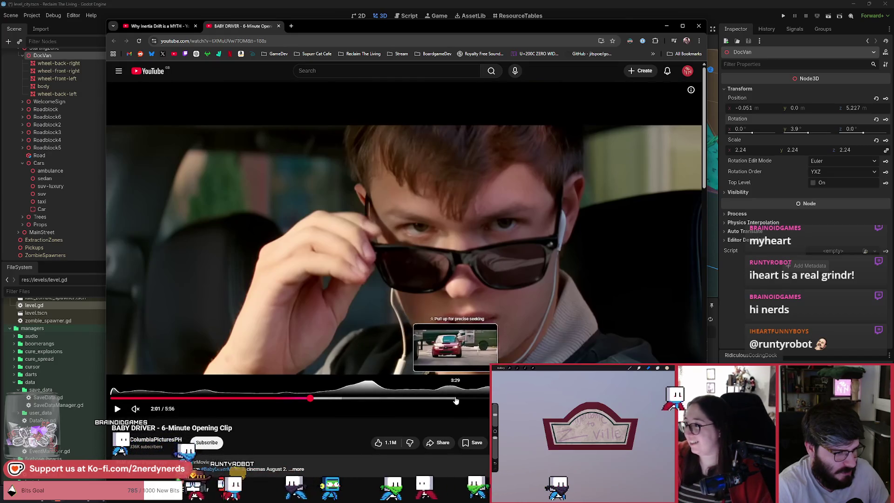
{"action": "left_click_drag", "start_coordinate": [457, 401], "coordinate": [444, 400]}
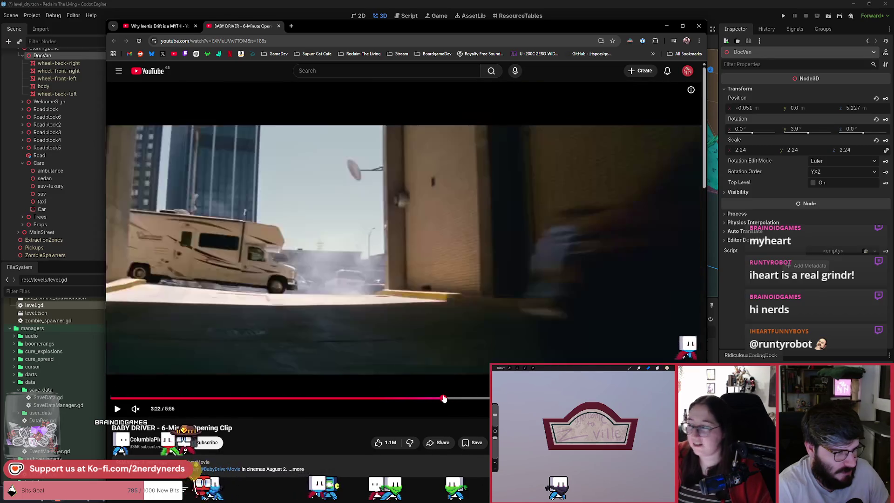
{"action": "left_click", "coordinate": [439, 399]}
{"action": "key", "text": "space"}
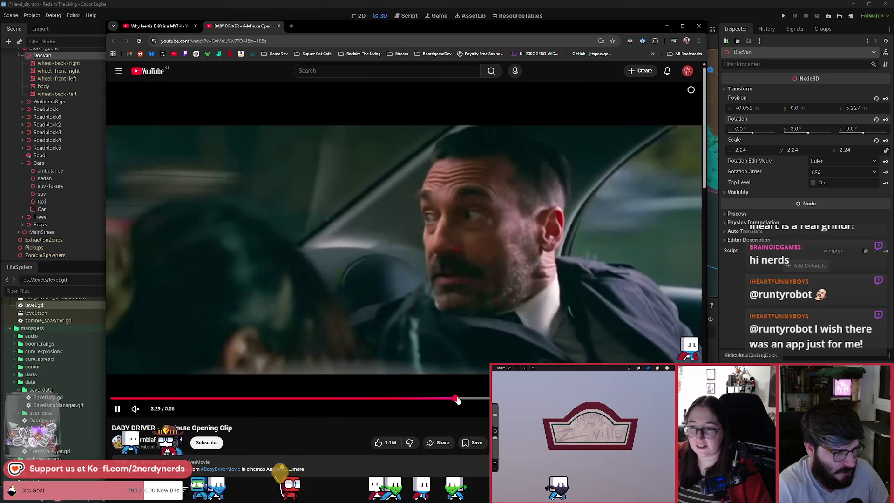
{"action": "left_click", "coordinate": [458, 401]}
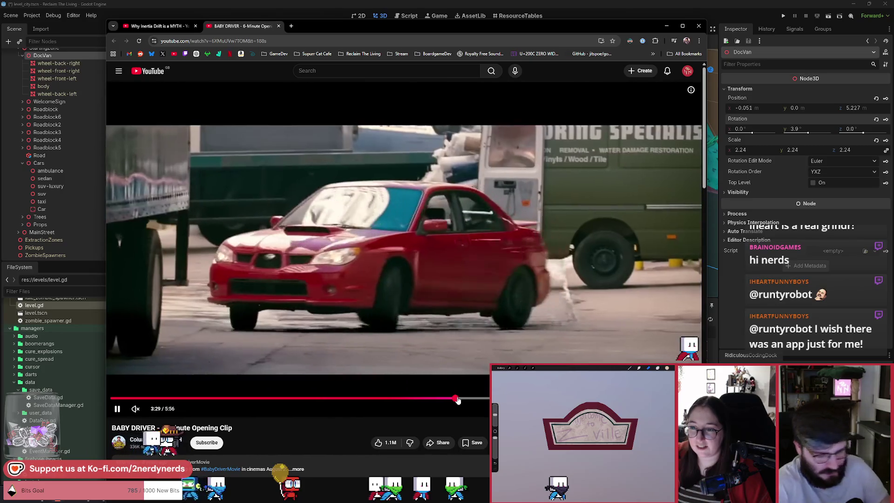
{"action": "key", "text": "shift+period"}
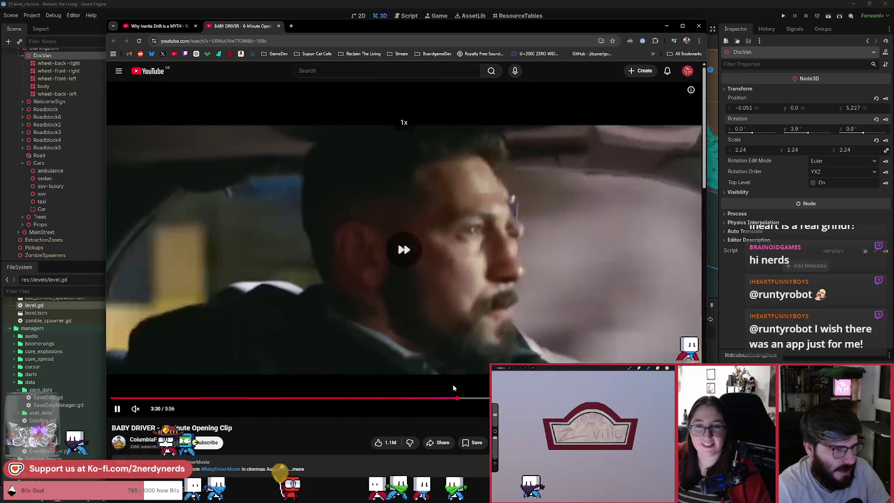
{"action": "key", "text": "m"}
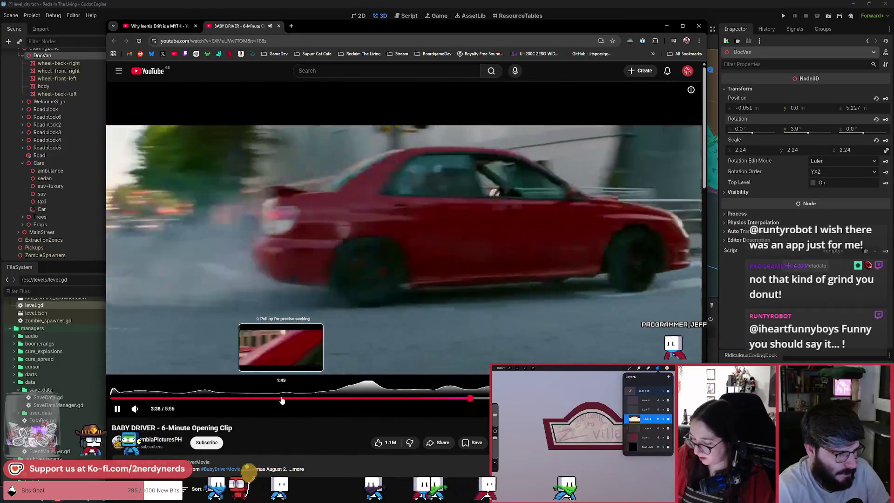
Step: Seek back through 2:38–3:10 and pause the clip at 3:07
{"action": "left_click", "coordinate": [385, 399]}
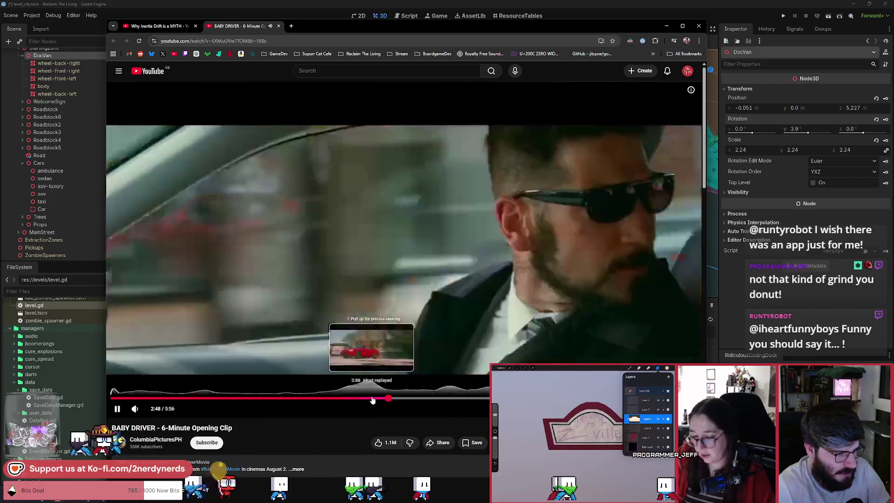
{"action": "left_click", "coordinate": [373, 400]}
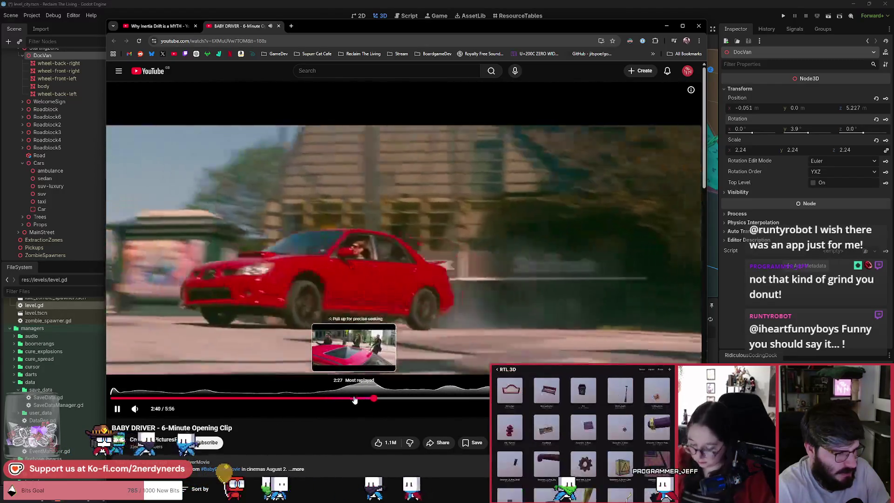
{"action": "left_click", "coordinate": [413, 399]}
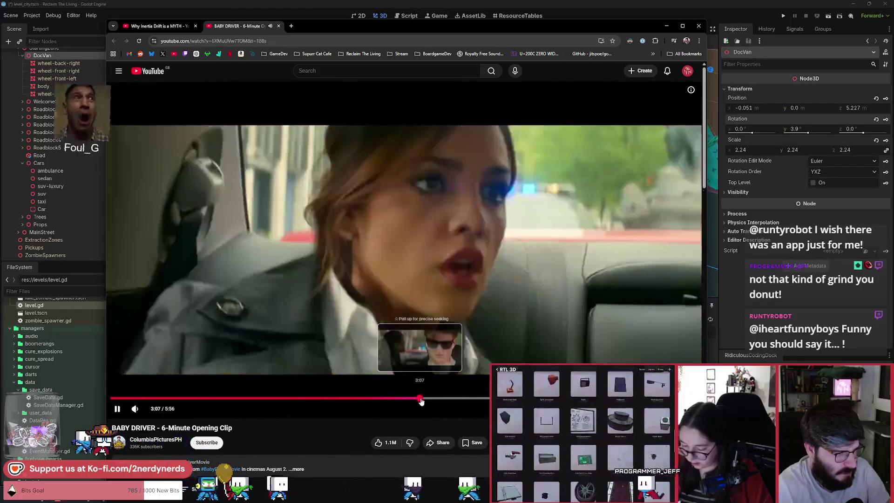
{"action": "left_click", "coordinate": [426, 399]}
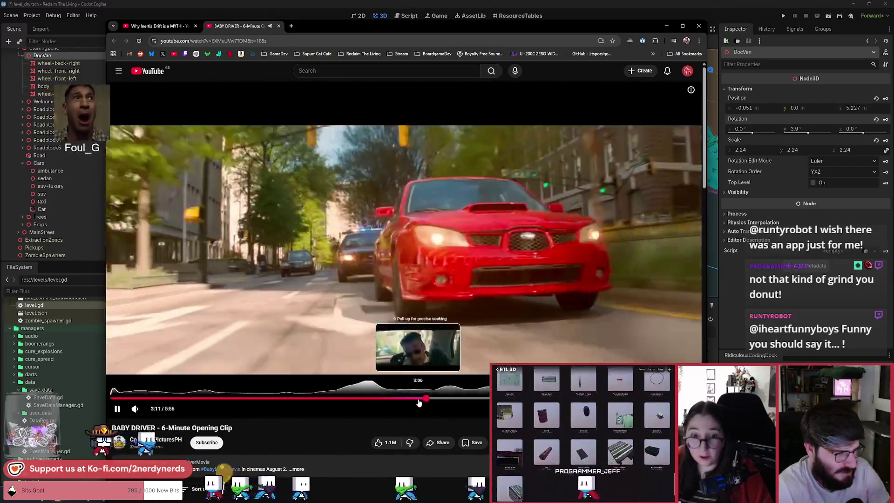
{"action": "left_click", "coordinate": [419, 399]}
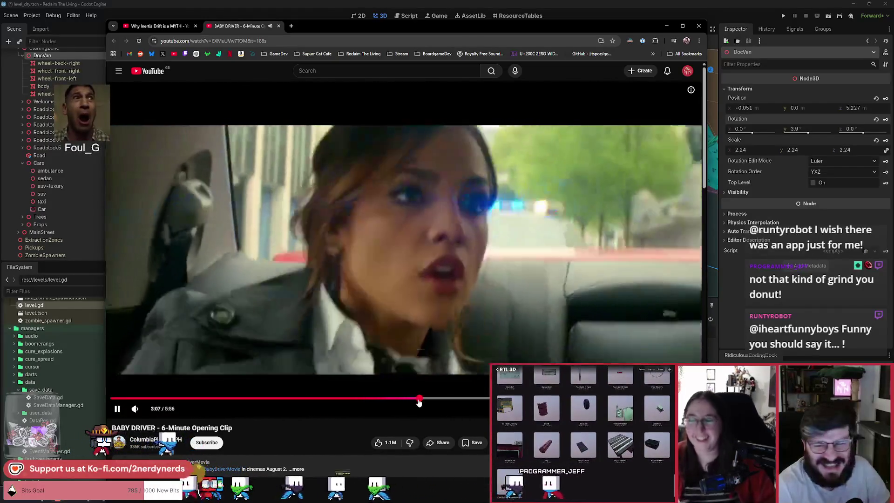
{"action": "left_click", "coordinate": [418, 394]}
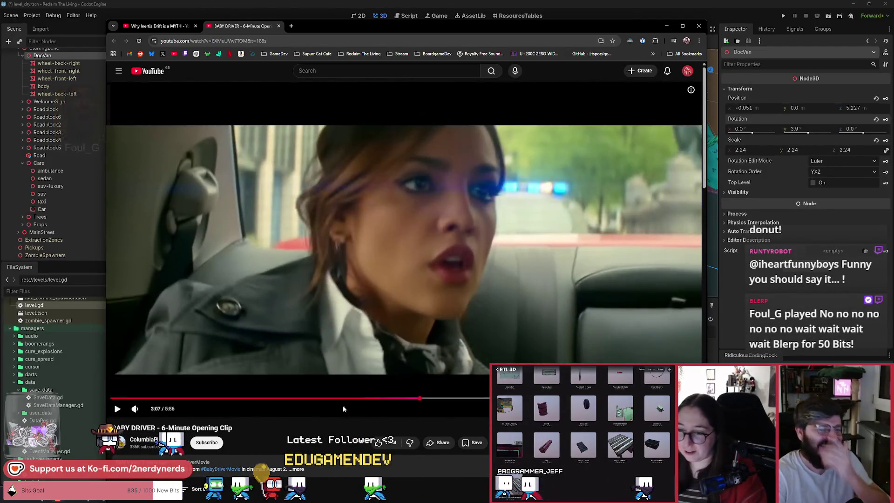
Step: Play the clip from 3:07 with brief pauses, stopping at 3:20 and finally at 3:28
{"action": "key", "text": "space"}
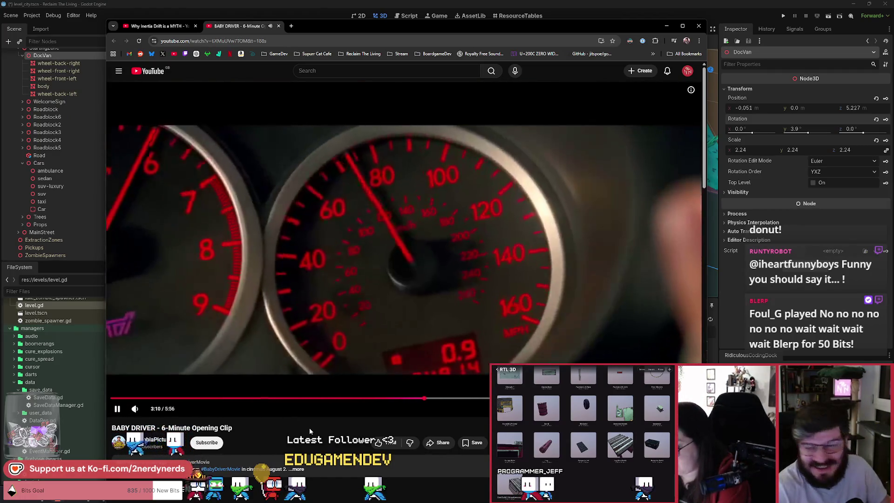
{"action": "key", "text": "space"}
{"action": "key", "text": "space"}
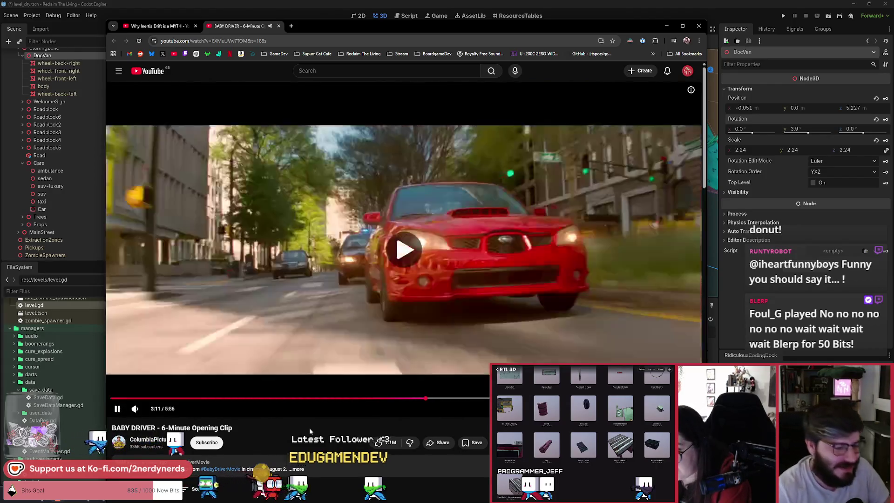
{"action": "key", "text": "space"}
{"action": "key", "text": "space"}
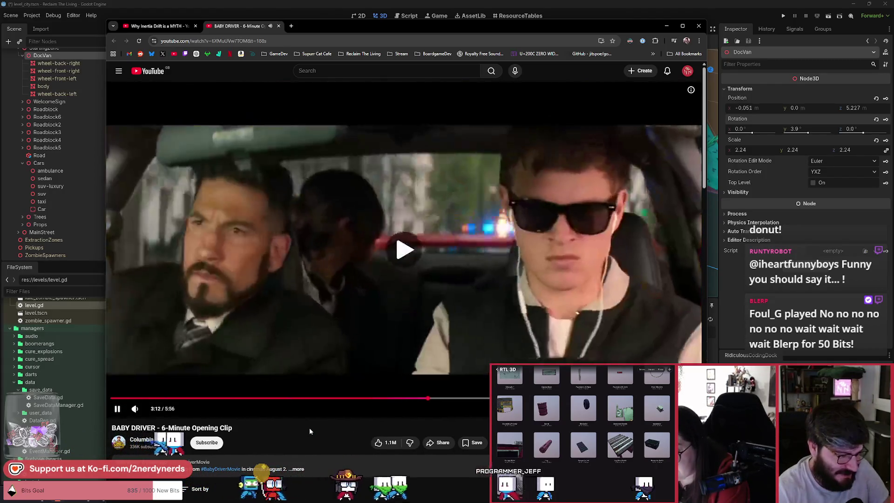
{"action": "key", "text": "space"}
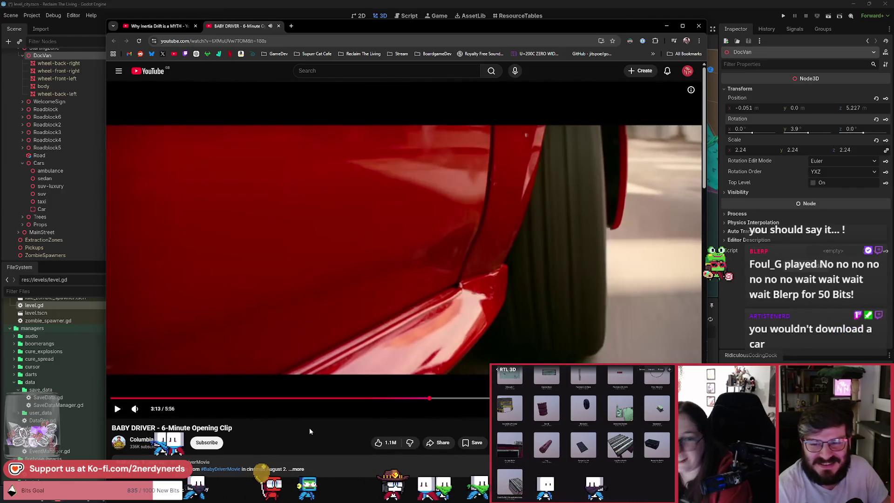
{"action": "key", "text": "space"}
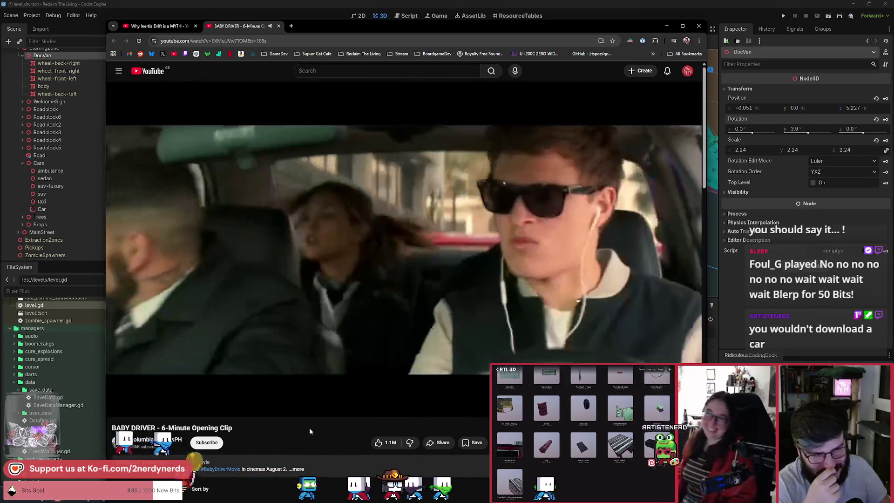
{"action": "key", "text": "space"}
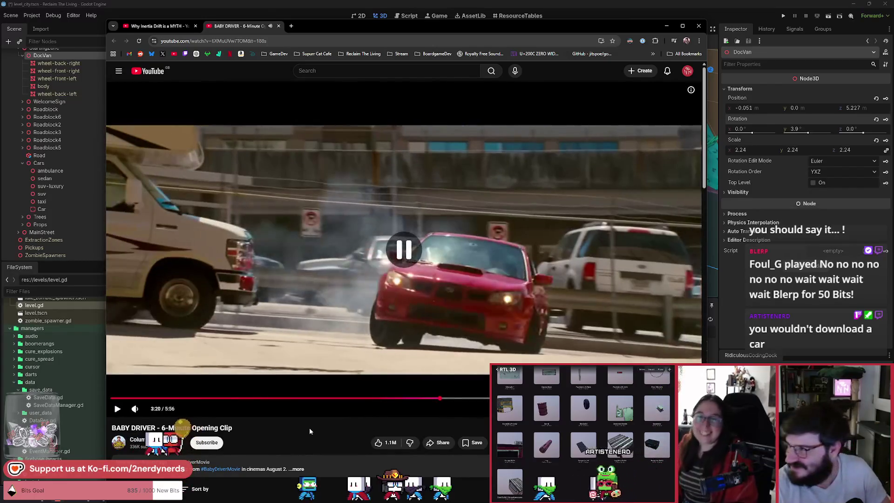
{"action": "key", "text": "space"}
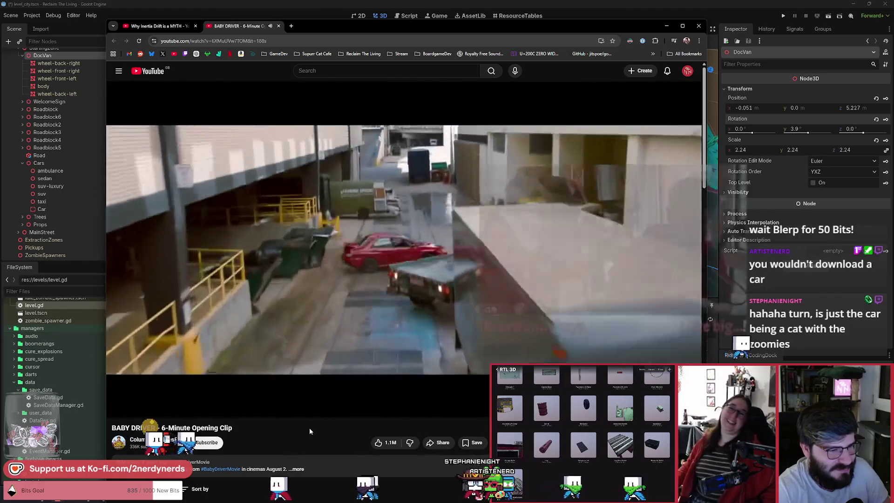
{"action": "key", "text": "space"}
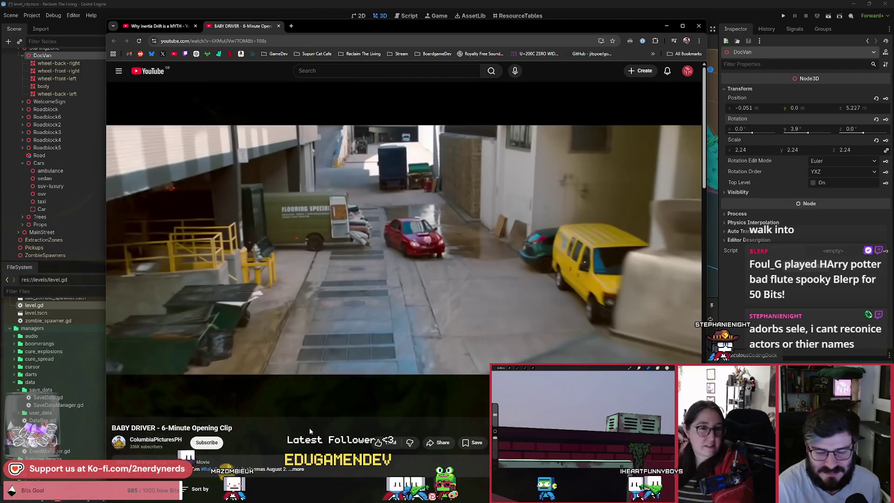
Step: Rewind ten seconds, skip ahead five, and play the clip at 1.25x speed
{"action": "key", "text": "j"}
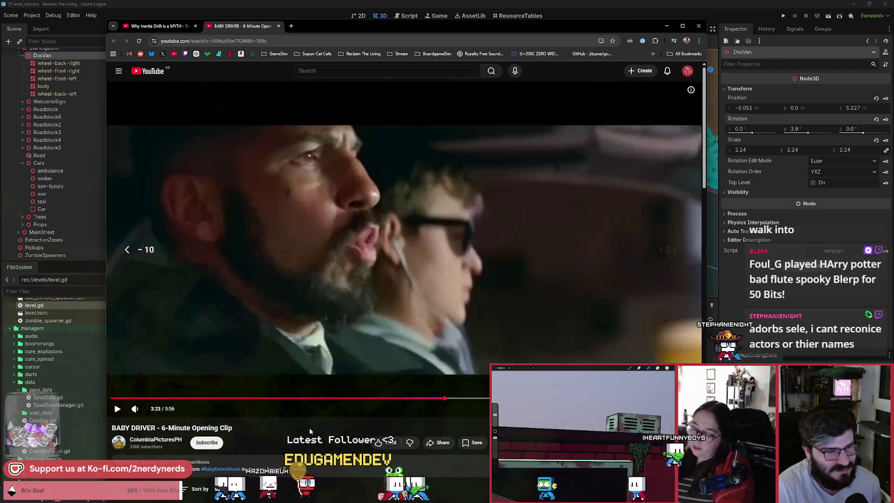
{"action": "key", "text": "Right"}
{"action": "key", "text": "shift+period"}
{"action": "key", "text": "k"}
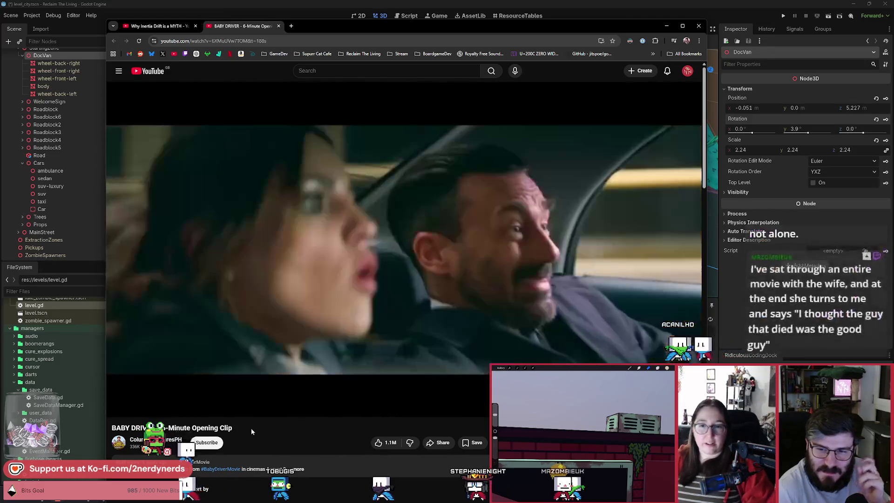
Step: Rewind to the in-car chase, pause at 3:23, step back to 3:22, and replay briefly
{"action": "key", "text": "j"}
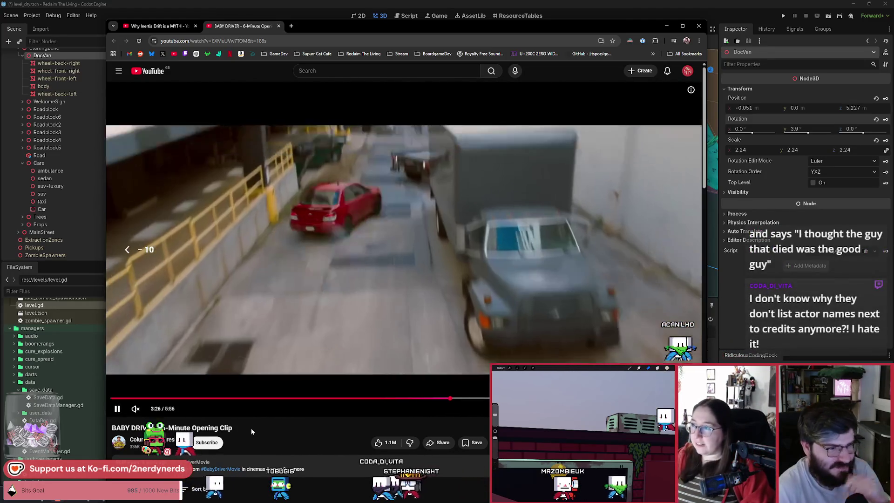
{"action": "key", "text": "Left"}
{"action": "key", "text": "Left"}
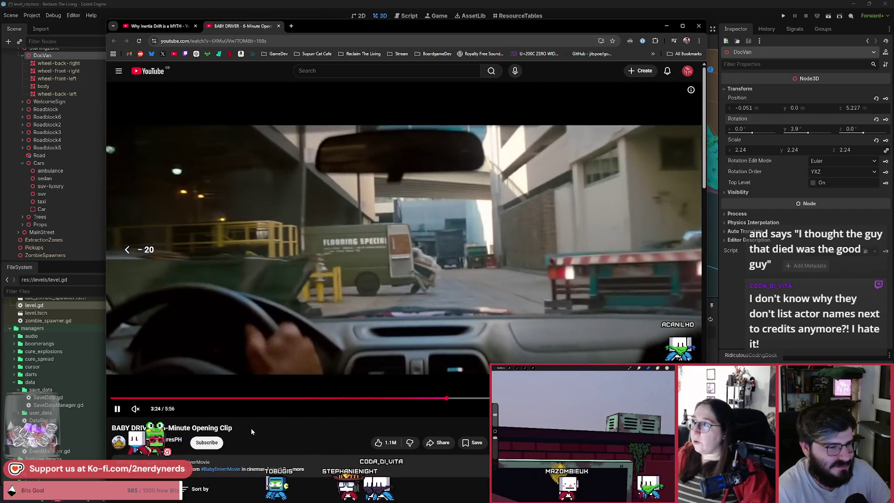
{"action": "key", "text": "k"}
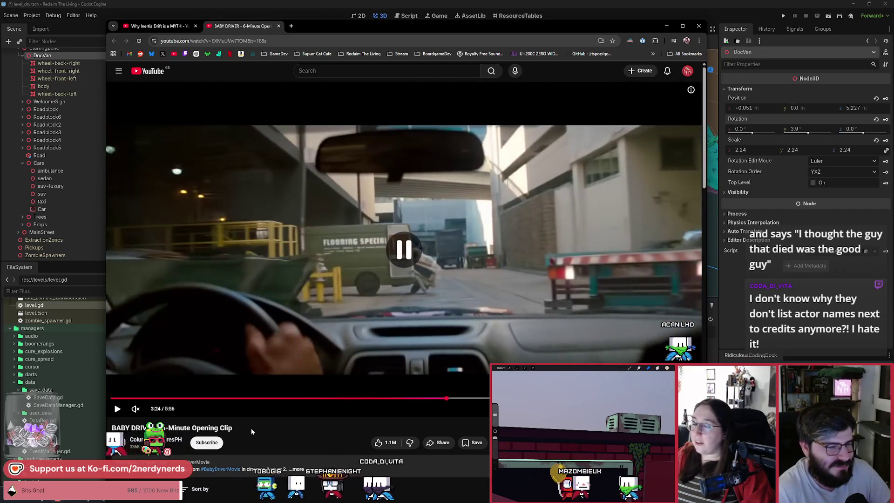
{"action": "key", "text": "Left"}
{"action": "key", "text": "k"}
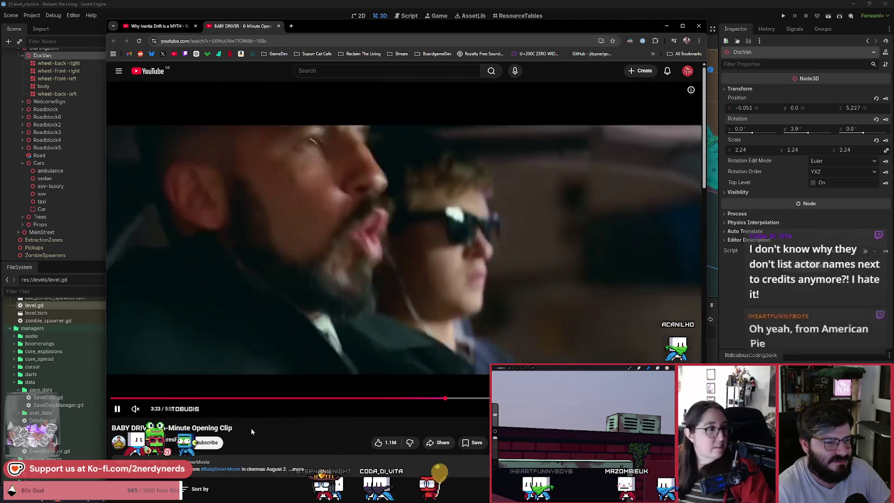
{"action": "key", "text": "k"}
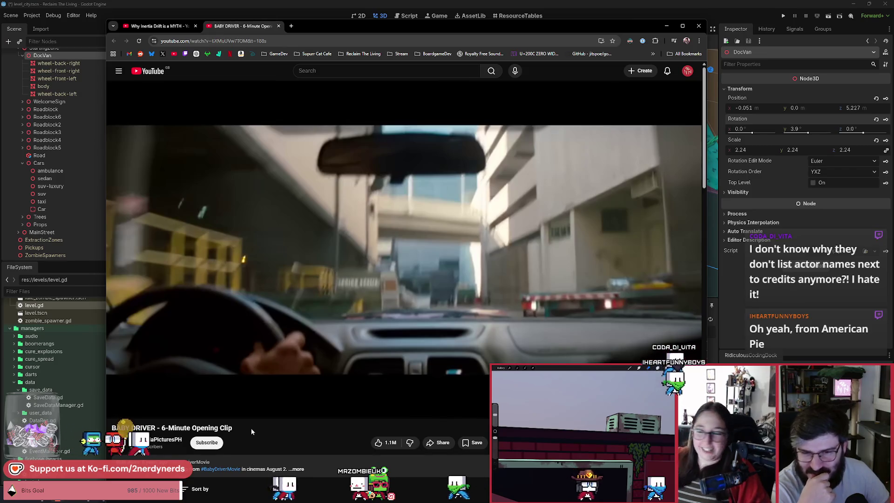
{"action": "key", "text": "Left"}
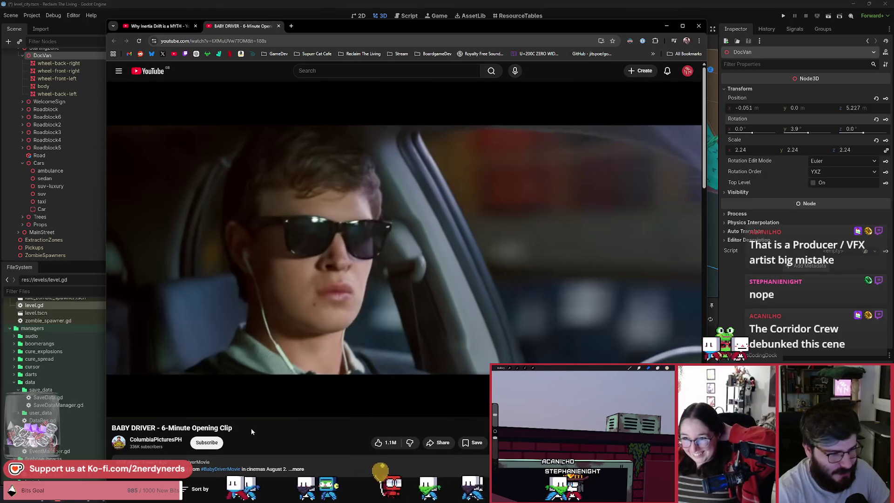
{"action": "key", "text": "space"}
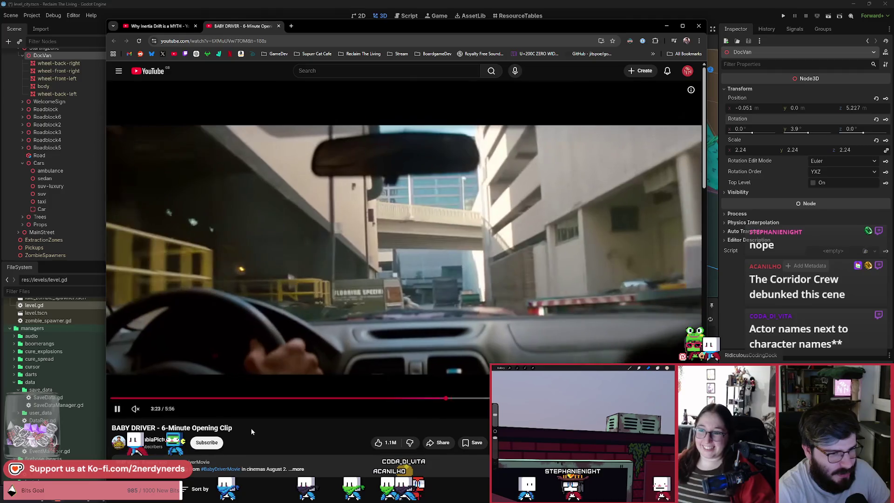
{"action": "key", "text": "space"}
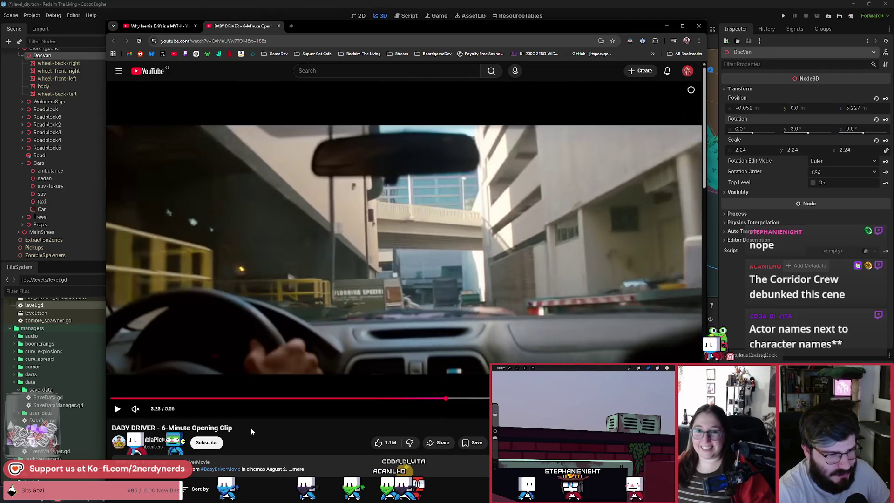
Step: Play the drift scene in short bursts, pausing repeatedly to watch it
{"action": "key", "text": "space"}
{"action": "key", "text": "space"}
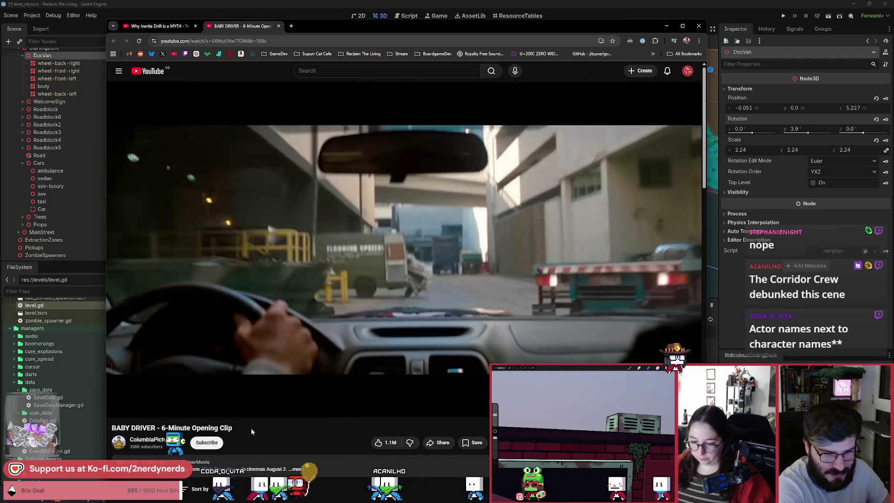
{"action": "key", "text": "space"}
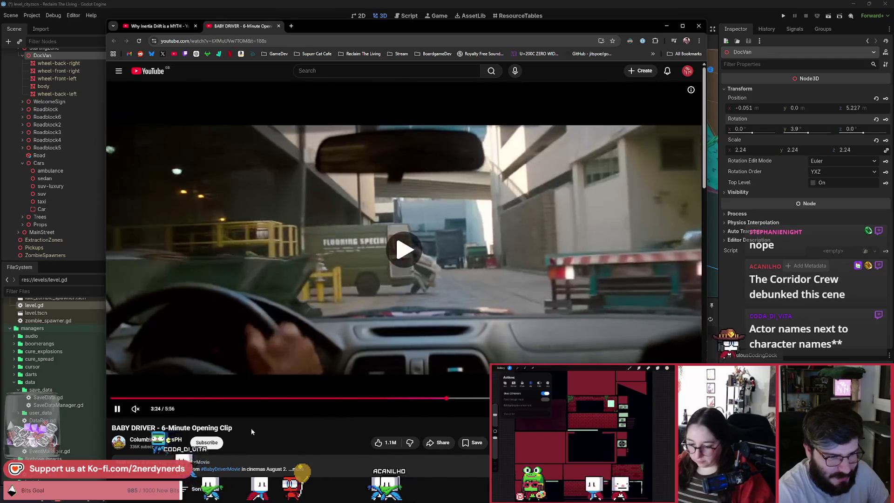
{"action": "key", "text": "space"}
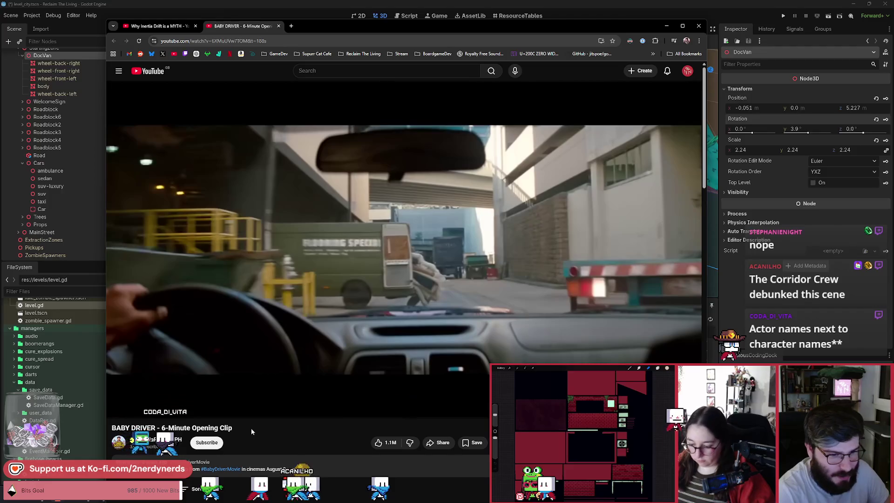
{"action": "key", "text": "space"}
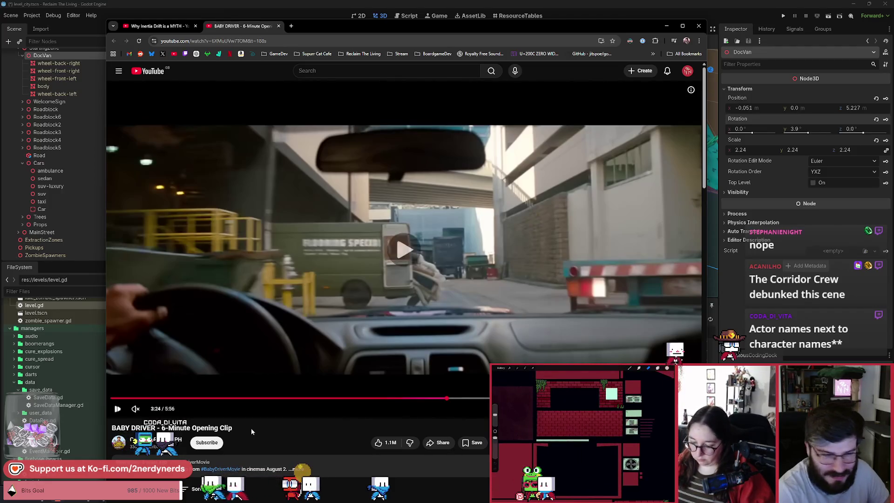
{"action": "key", "text": "space"}
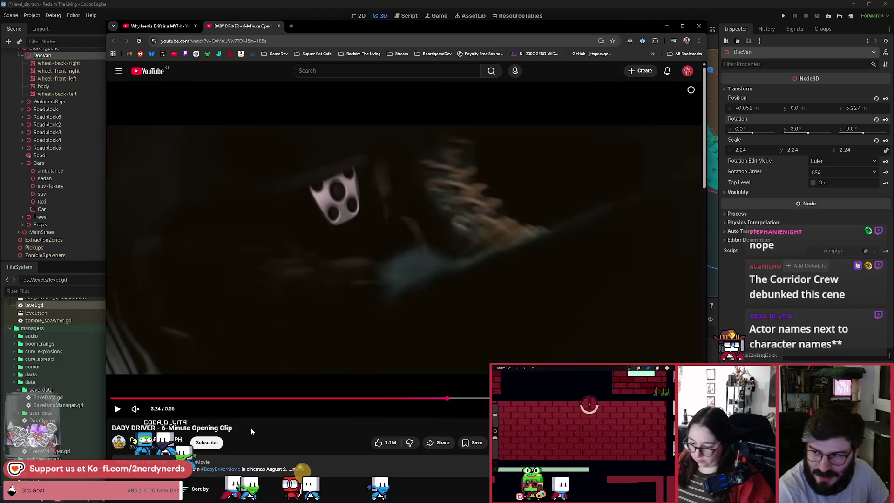
{"action": "key", "text": "space"}
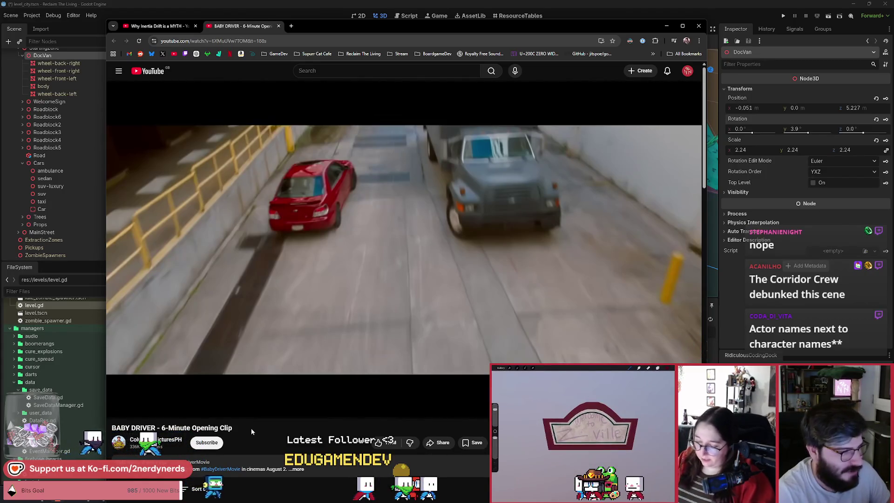
{"action": "key", "text": "space"}
{"action": "key", "text": "space"}
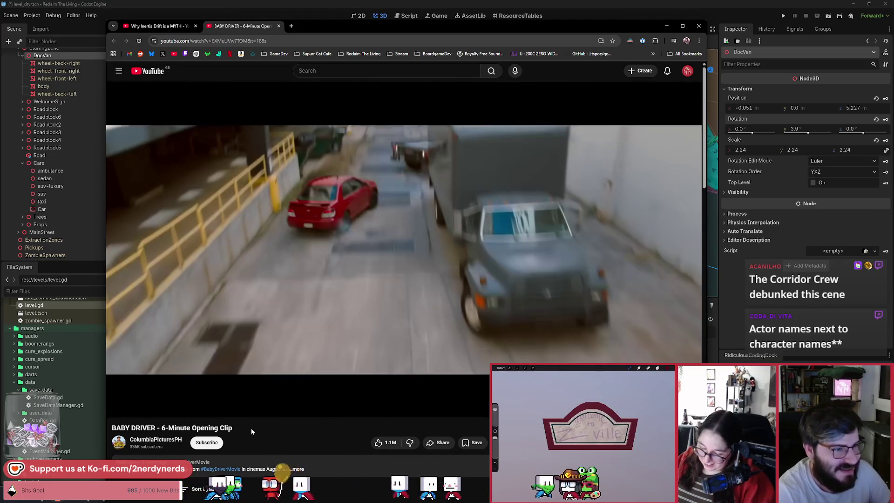
Step: Step the paused drift shot forward frame by frame
{"action": "key", "text": "period"}
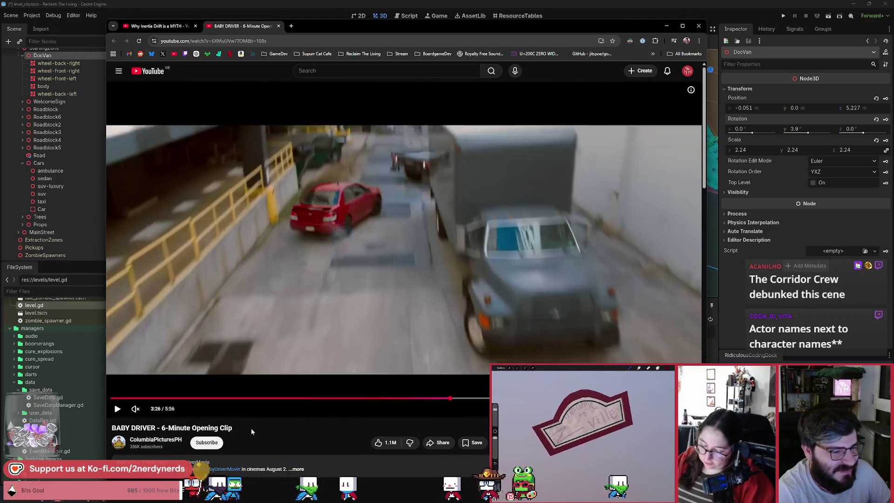
{"action": "key", "text": "period"}
{"action": "key", "text": "period"}
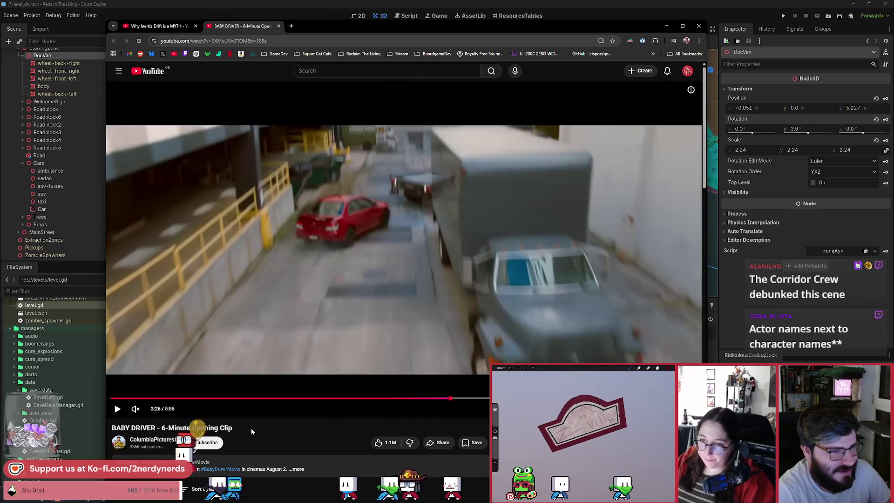
{"action": "key", "text": "period"}
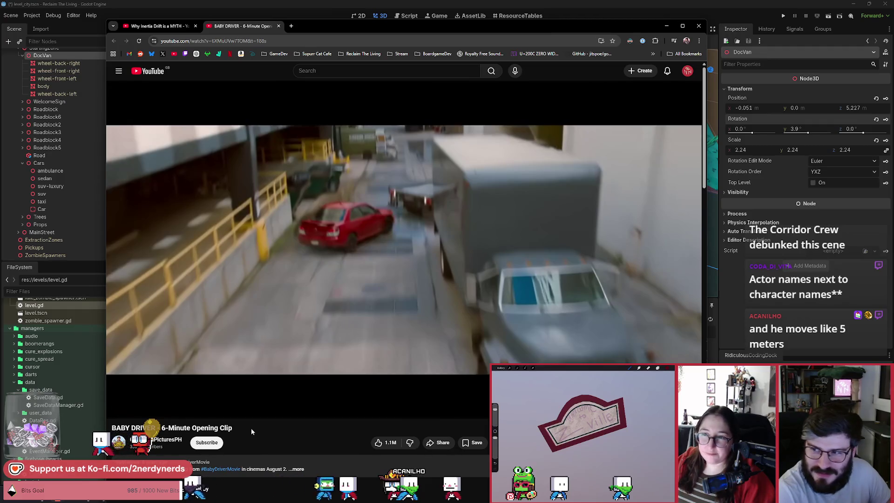
{"action": "key", "text": "period"}
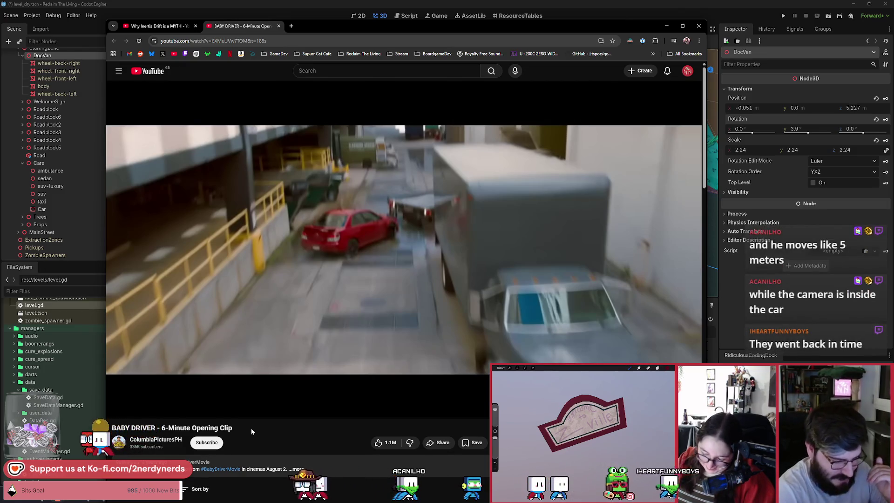
{"action": "key", "text": "period"}
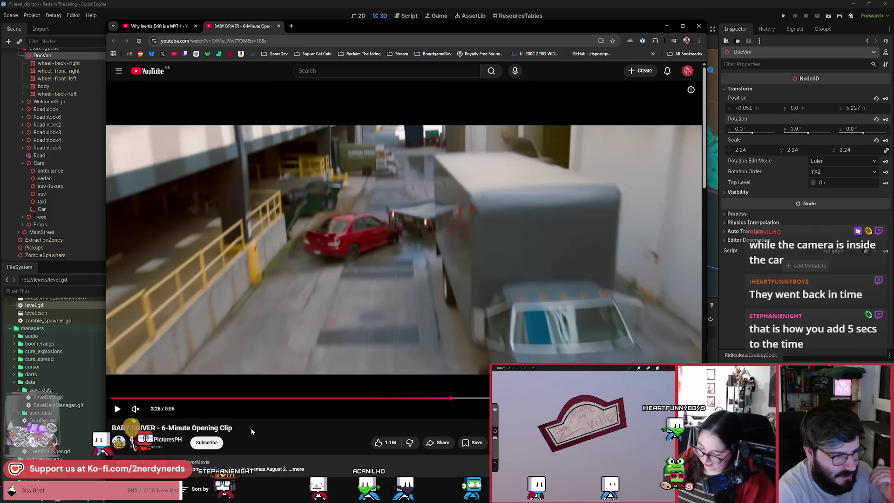
{"action": "key", "text": "period"}
{"action": "key", "text": "period"}
{"action": "key", "text": "period"}
{"action": "key", "text": "period"}
{"action": "key", "text": "period"}
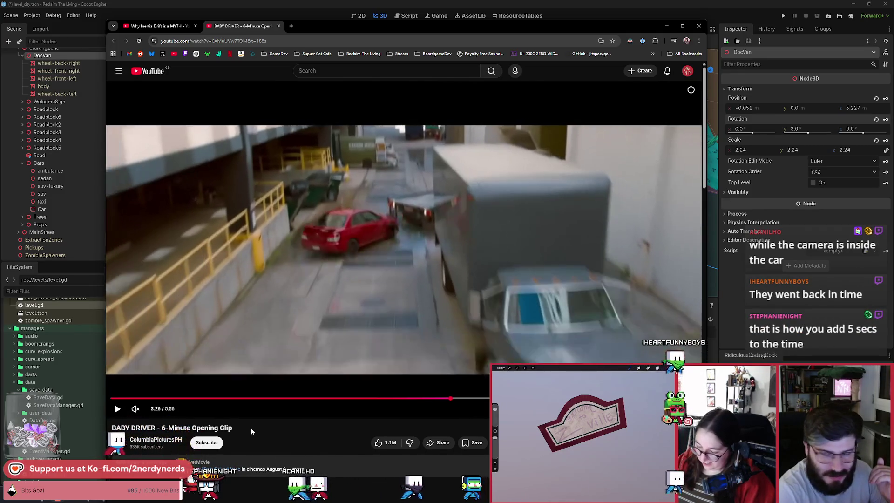
{"action": "key", "text": "period"}
{"action": "key", "text": "period"}
{"action": "key", "text": "period"}
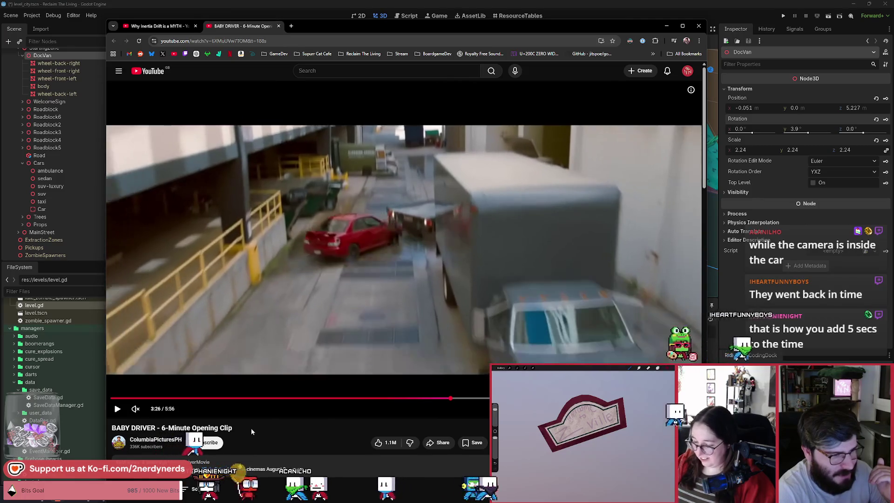
{"action": "key", "text": "period"}
{"action": "key", "text": "period"}
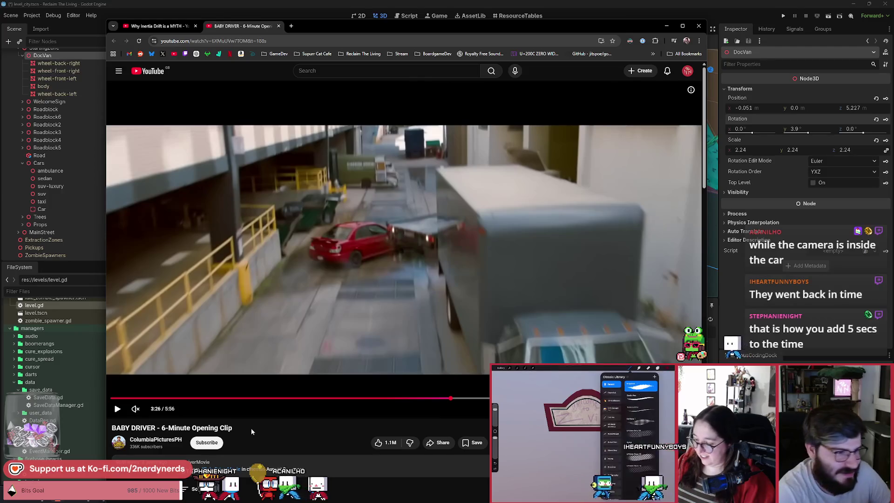
{"action": "key", "text": "period"}
{"action": "key", "text": "period"}
{"action": "key", "text": "period"}
{"action": "key", "text": "period"}
{"action": "key", "text": "period"}
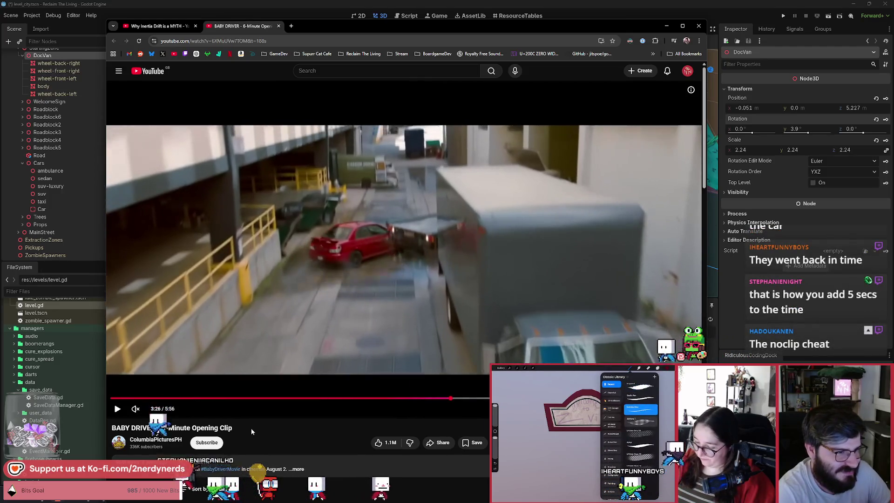
{"action": "key", "text": "period"}
{"action": "key", "text": "period"}
Step: Jump back five seconds, rewatch and pause on the red car shot, then return to Godot
{"action": "key", "text": "space"}
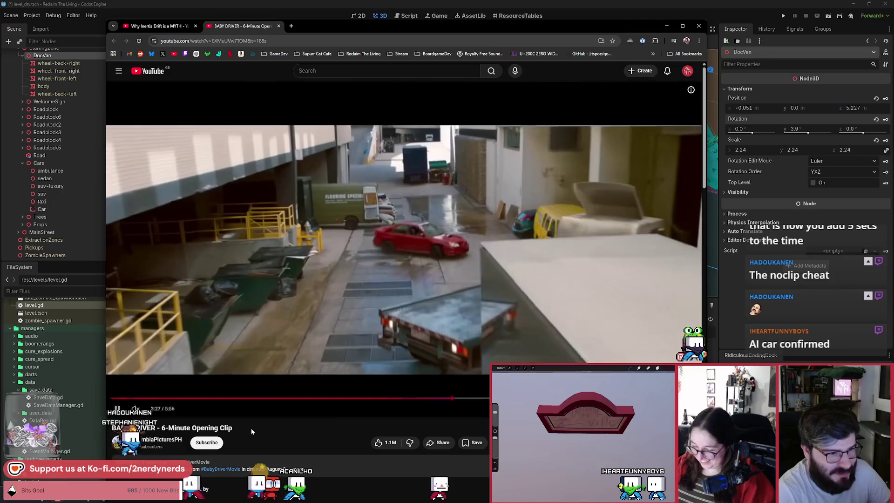
{"action": "key", "text": "space"}
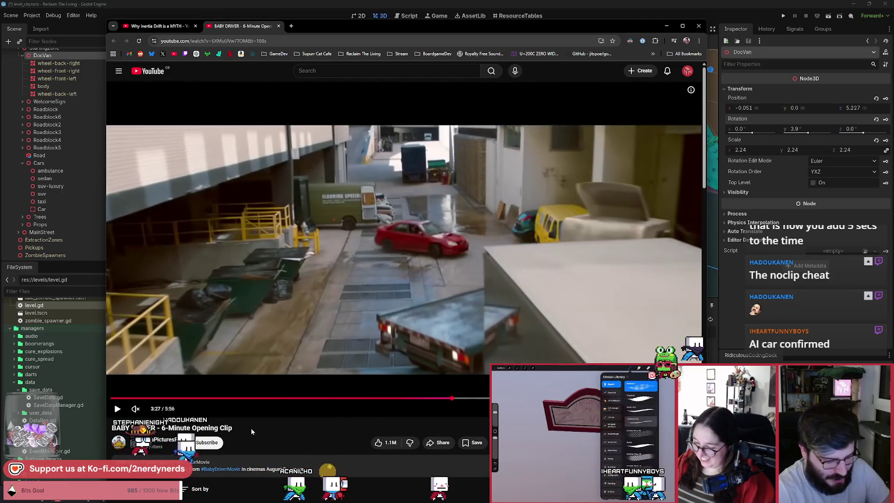
{"action": "key", "text": "shift+period"}
{"action": "key", "text": "Left"}
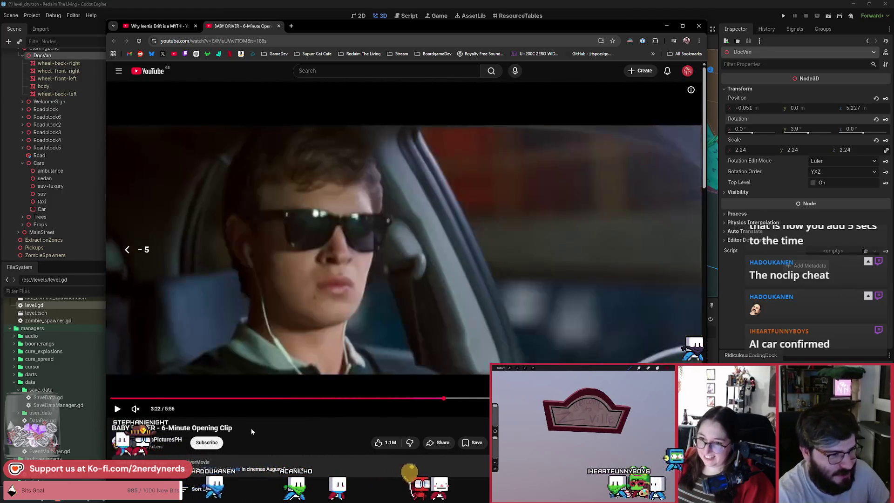
{"action": "key", "text": "space"}
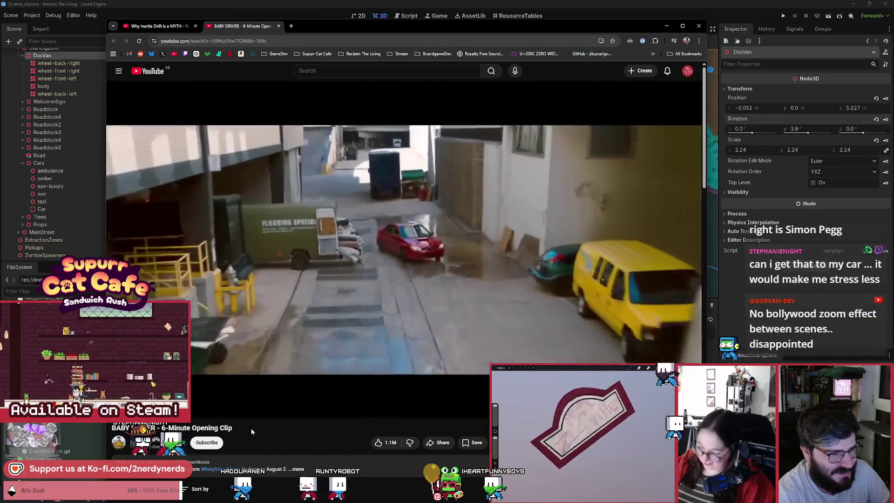
{"action": "key", "text": "space"}
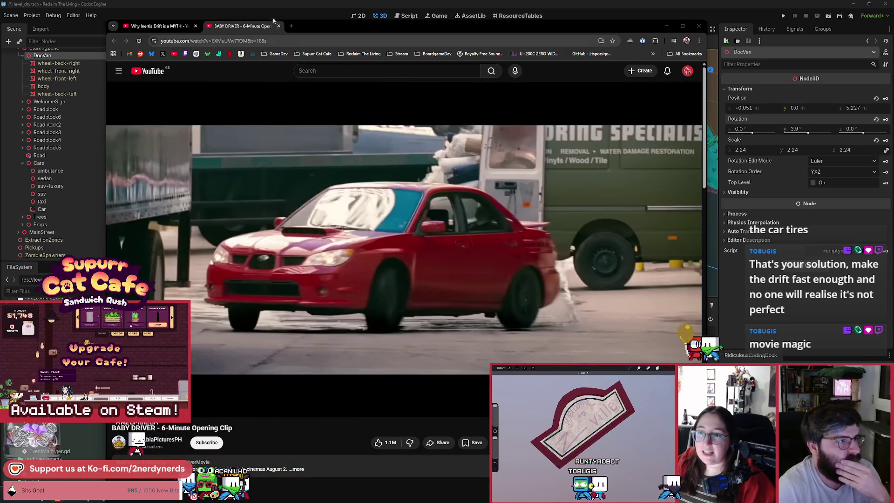
{"action": "left_click", "coordinate": [266, 3]}
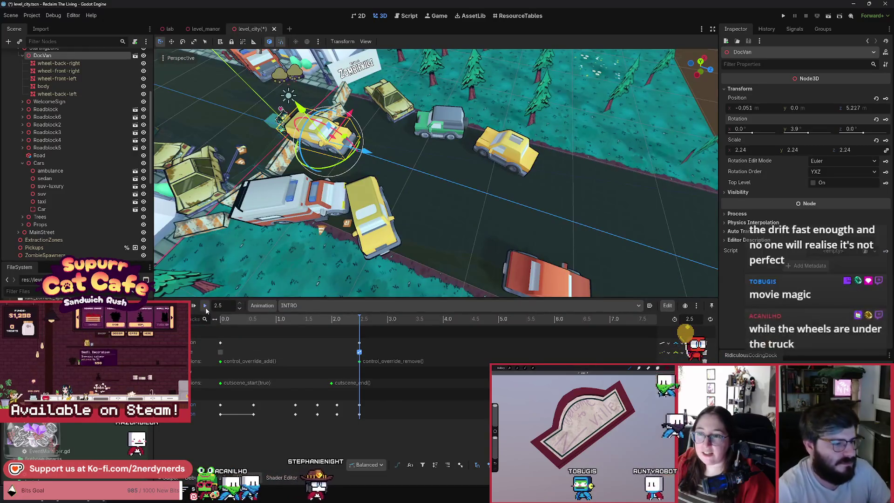
{"action": "key", "text": "shift+d"}
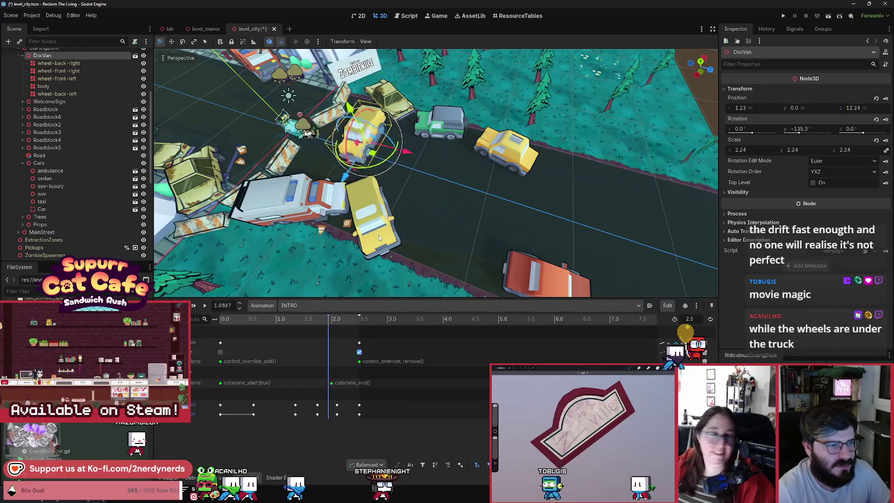
{"action": "left_click", "coordinate": [203, 306]}
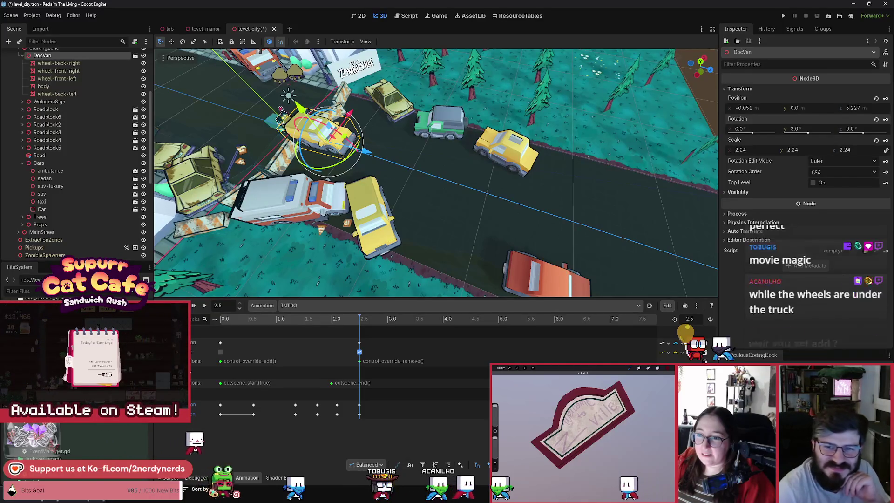
{"action": "left_click", "coordinate": [208, 309]}
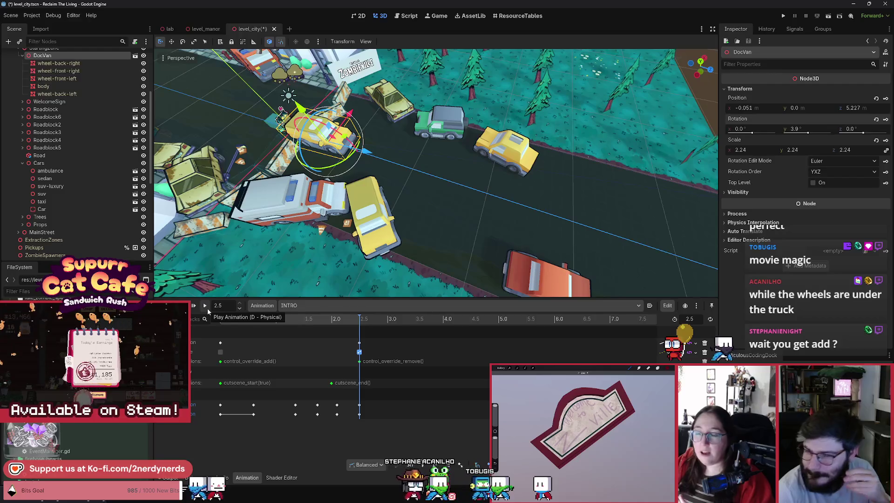
{"action": "left_click", "coordinate": [208, 308]}
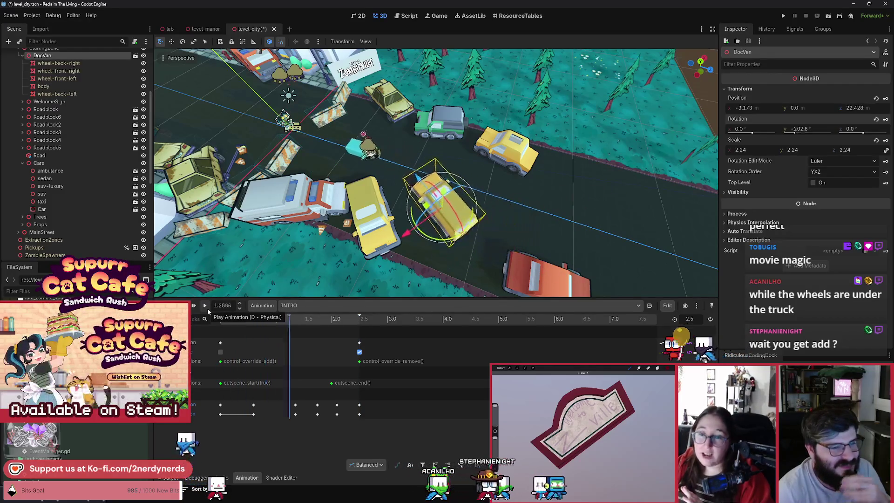
{"action": "left_click", "coordinate": [208, 308]}
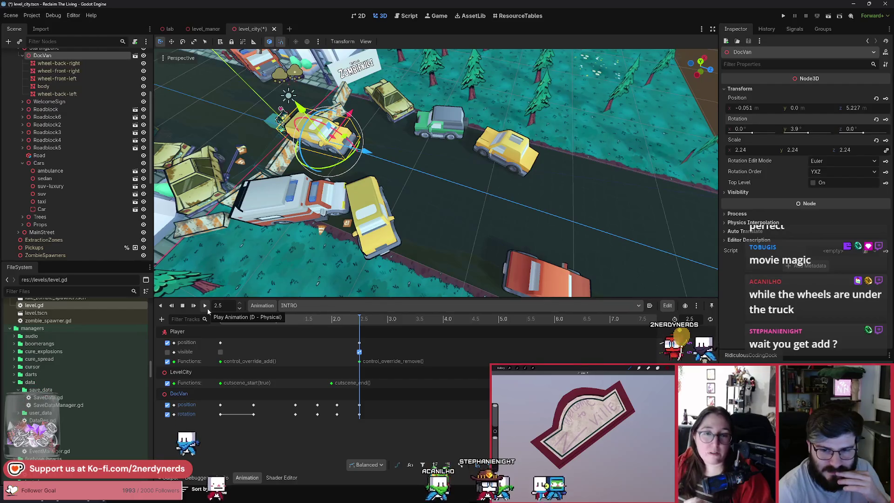
{"action": "left_click", "coordinate": [208, 308]}
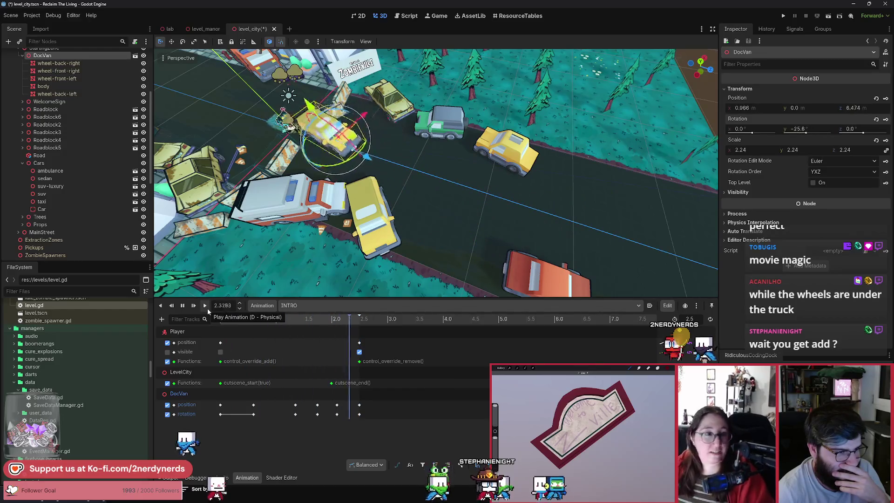
{"action": "left_click", "coordinate": [207, 309]}
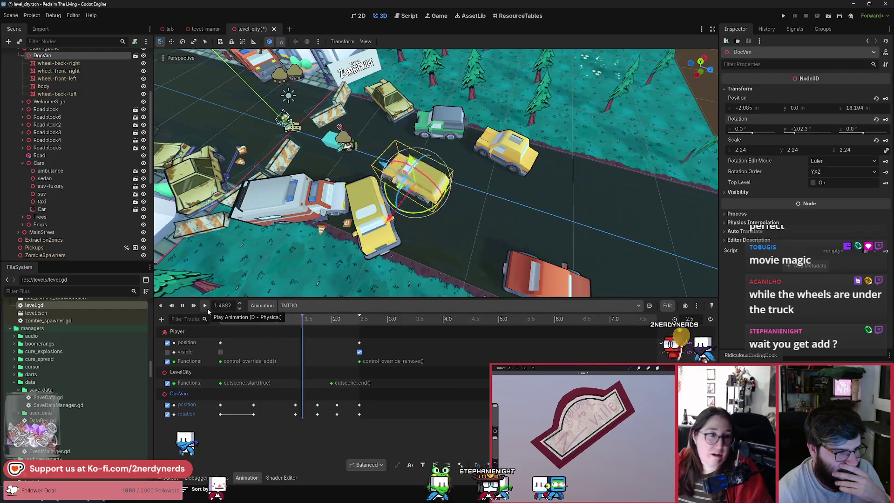
{"action": "left_click", "coordinate": [207, 308]}
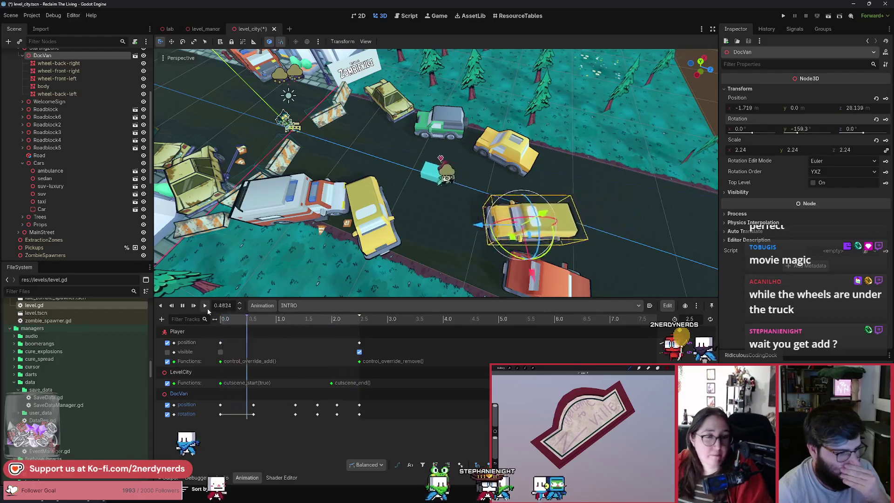
{"action": "left_click", "coordinate": [208, 308]}
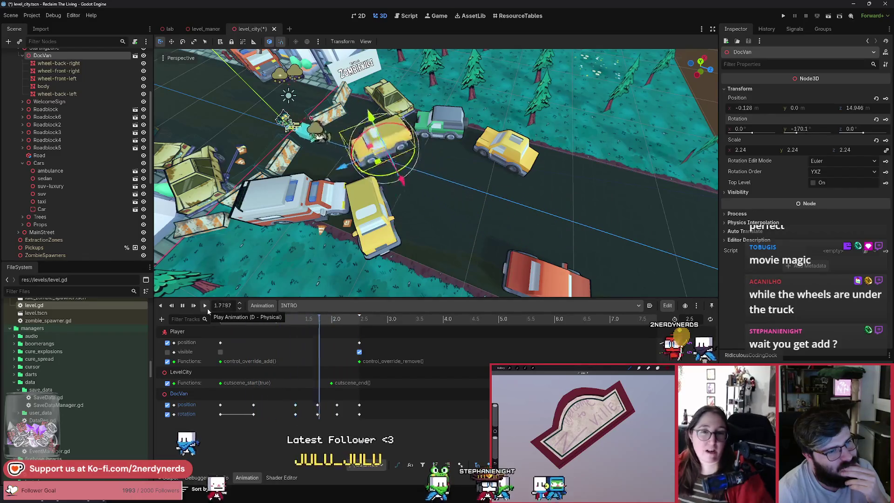
{"action": "left_click", "coordinate": [207, 308]}
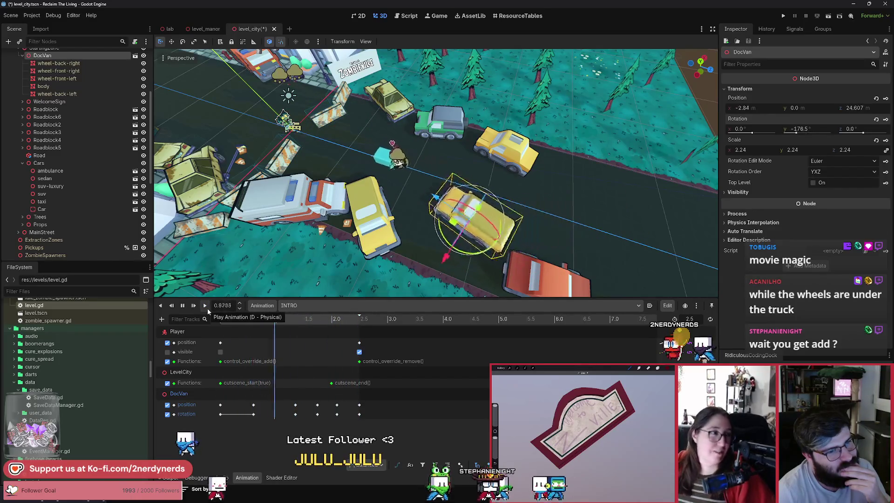
{"action": "left_click", "coordinate": [206, 309]}
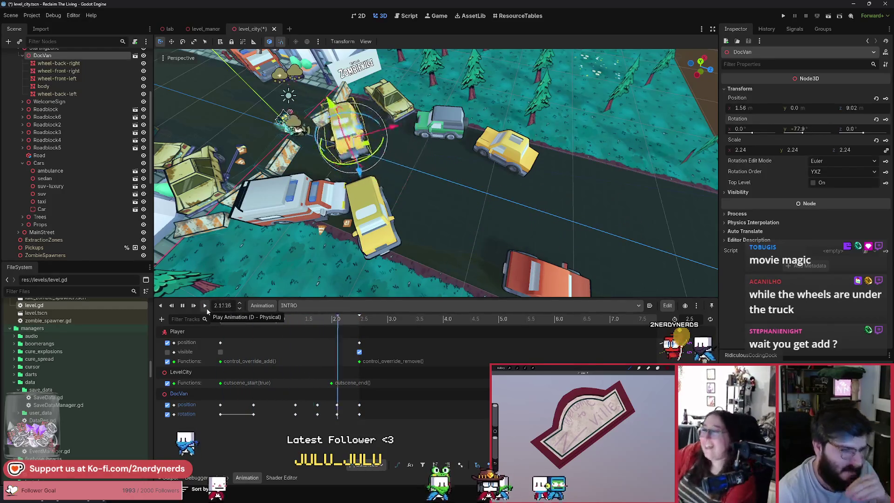
{"action": "left_click", "coordinate": [206, 308]}
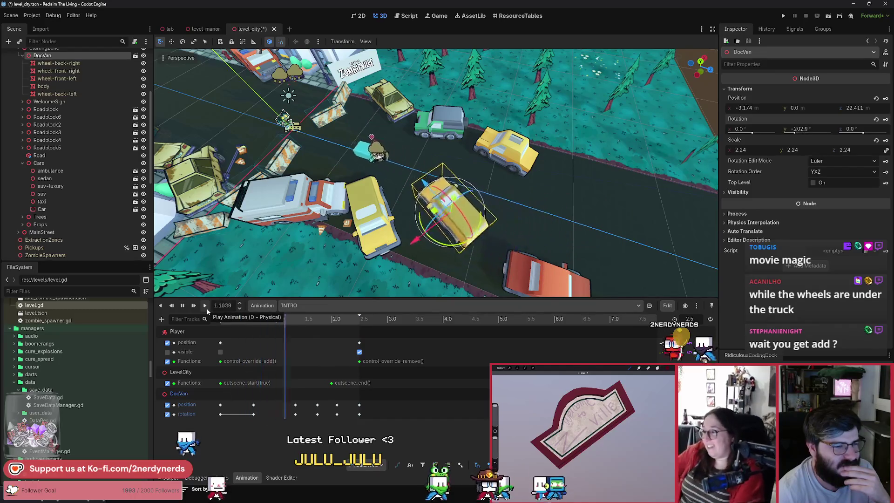
{"action": "left_click", "coordinate": [206, 308]}
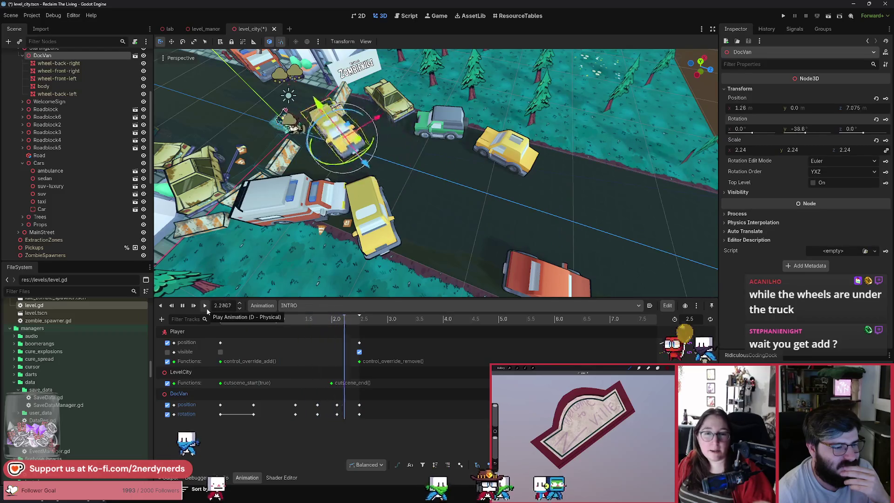
{"action": "left_click", "coordinate": [253, 415]}
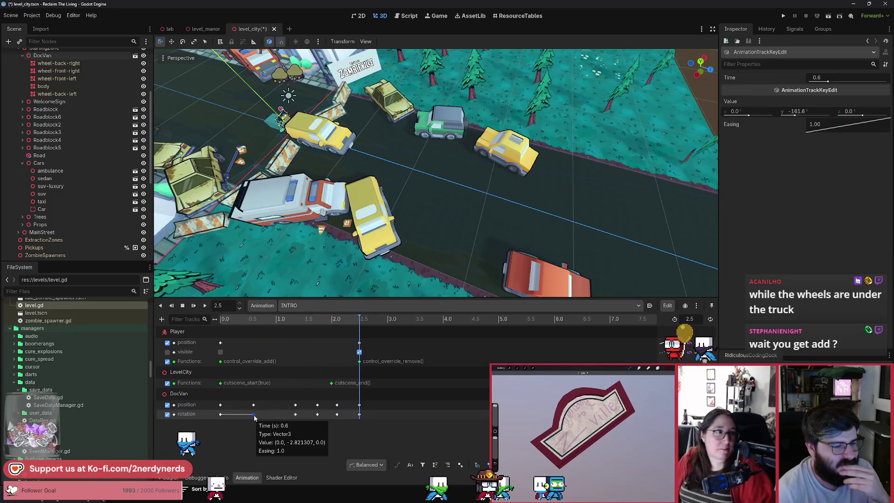
Step: Move the DocVan rotation key to 0.35 s, replay INTRO to check the turn, and save level_city
{"action": "left_click_drag", "start_coordinate": [240, 416], "coordinate": [240, 415]}
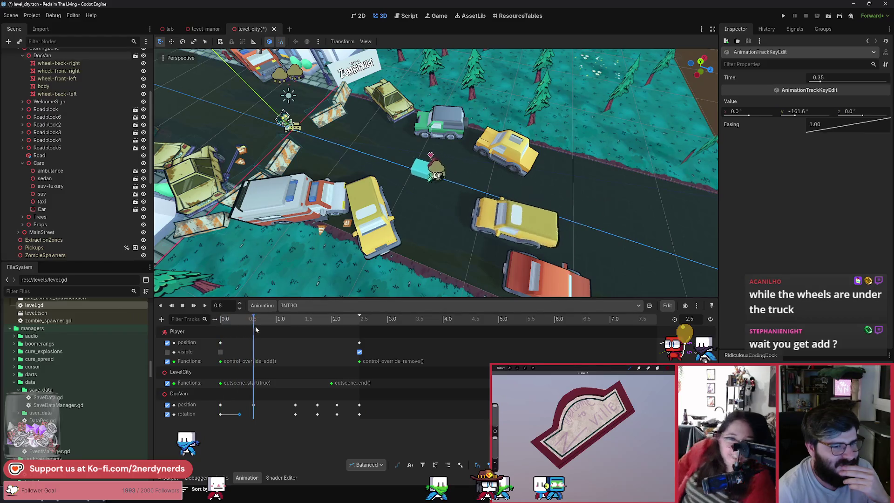
{"action": "mouse_move", "coordinate": [270, 332]}
{"action": "left_mouse_down"}
{"action": "mouse_move", "coordinate": [289, 334]}
{"action": "mouse_move", "coordinate": [221, 337]}
{"action": "left_mouse_up"}
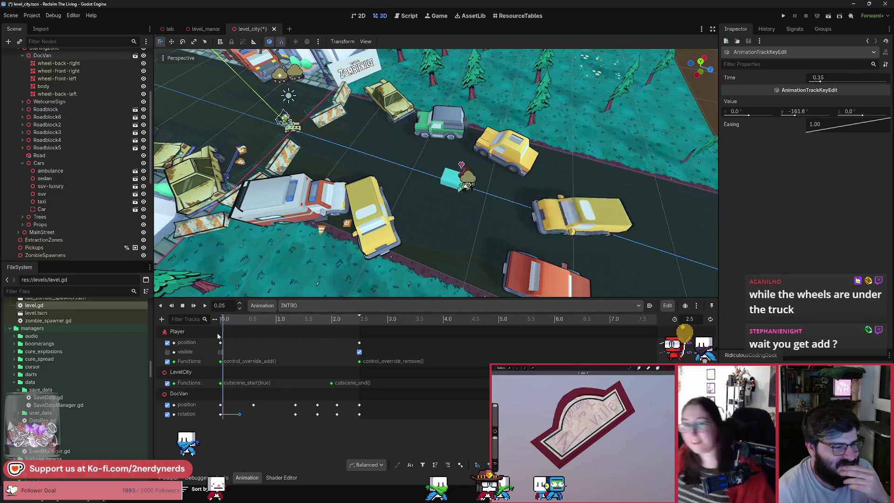
{"action": "left_click", "coordinate": [208, 309]}
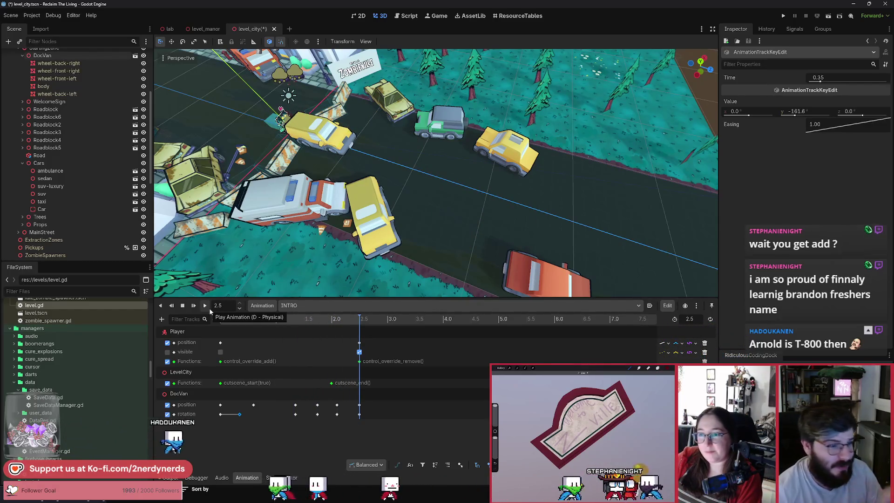
{"action": "left_click", "coordinate": [206, 306]}
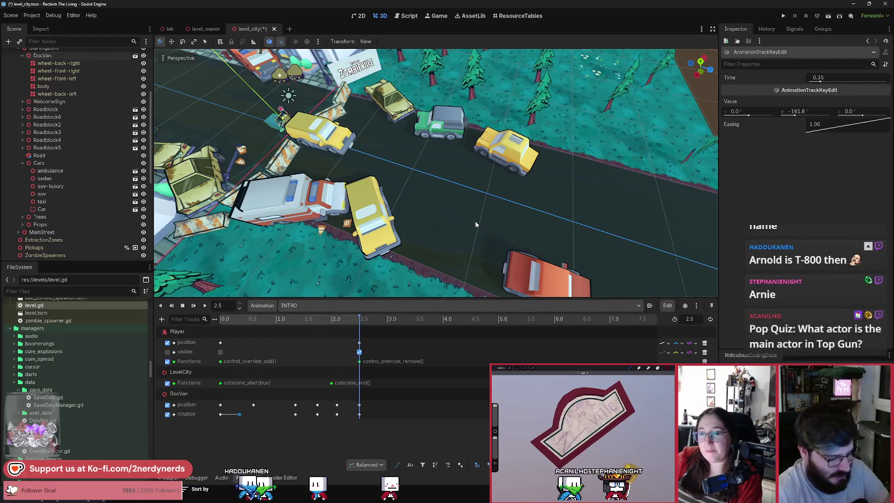
{"action": "left_click", "coordinate": [205, 306]}
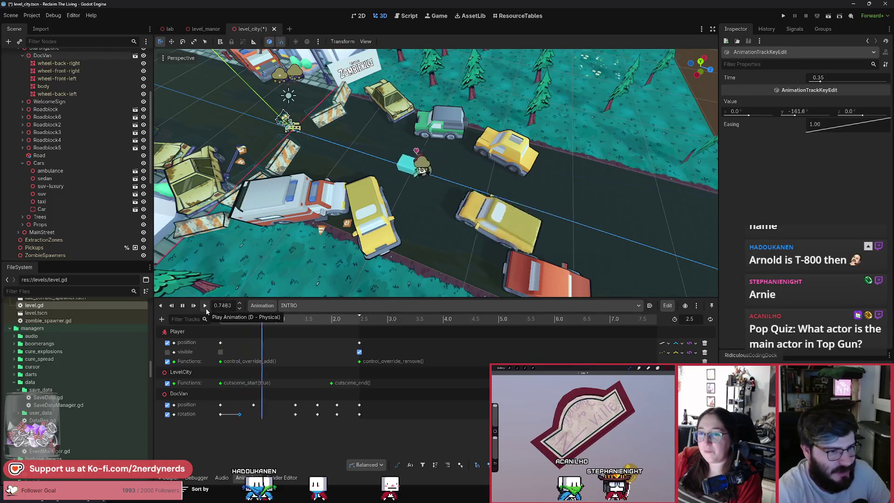
{"action": "key", "text": "ctrl+s"}
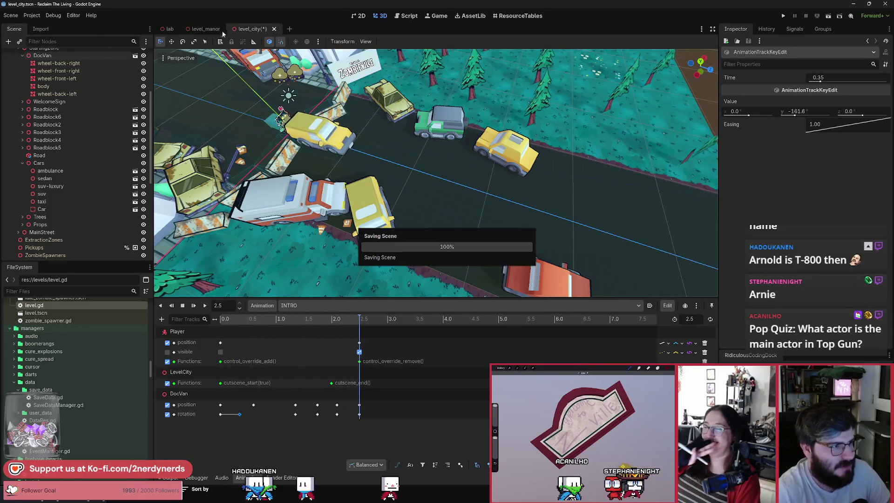
Step: Switch to the level_manor scene and run the game with F5
{"action": "key", "text": "ctrl+shift+Tab"}
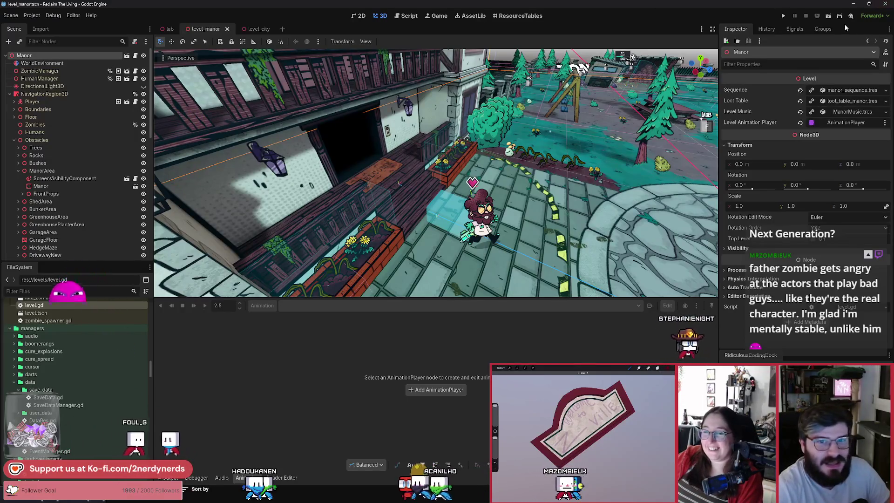
{"action": "key", "text": "F5"}
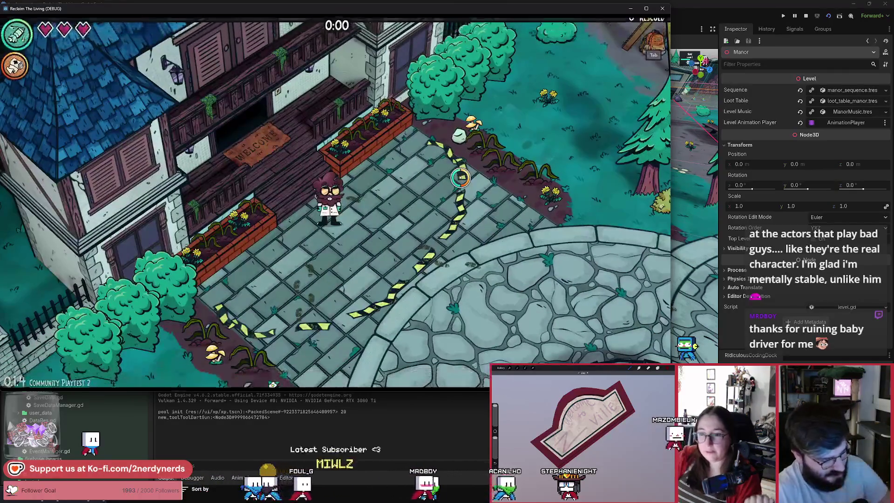
Step: Fire the cure at courtyard zombies while moving around, then take the first level-up upgrade
{"action": "key", "text": "d"}
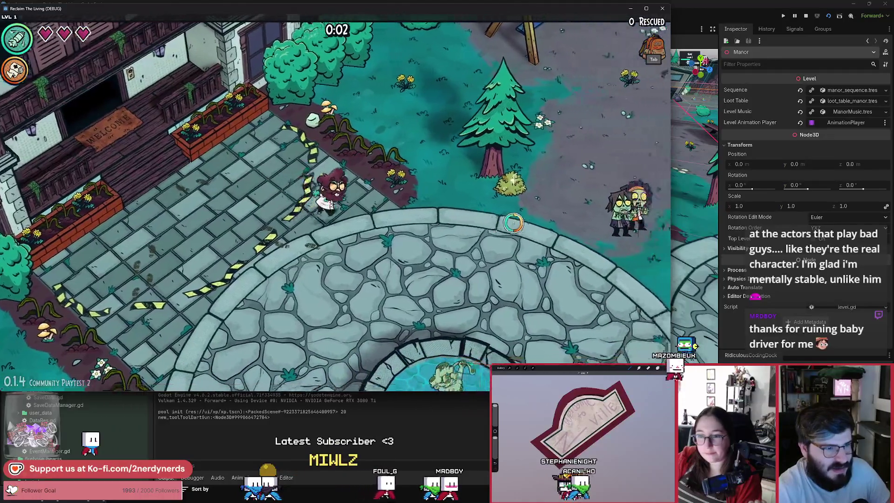
{"action": "key", "text": "d"}
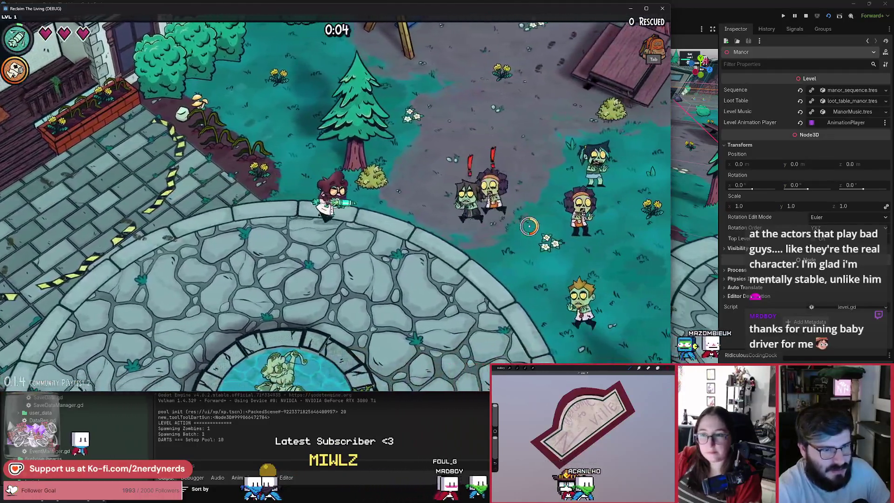
{"action": "left_click", "coordinate": [430, 202]}
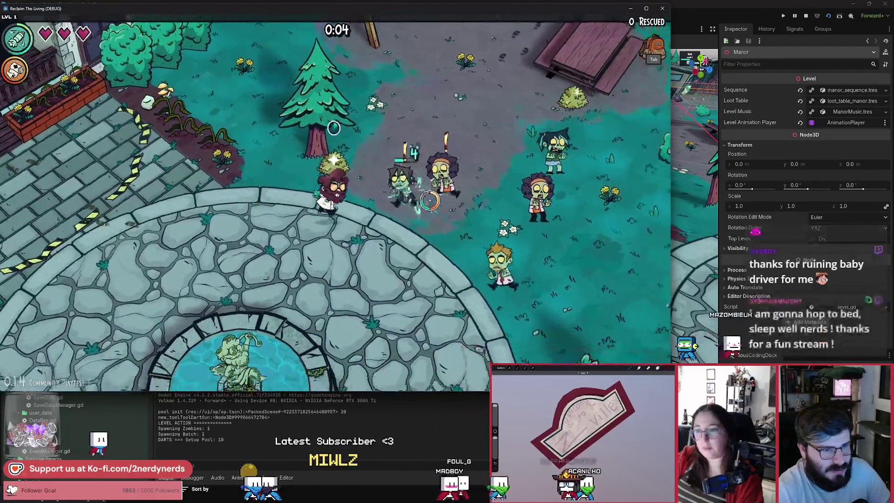
{"action": "key", "text": "a"}
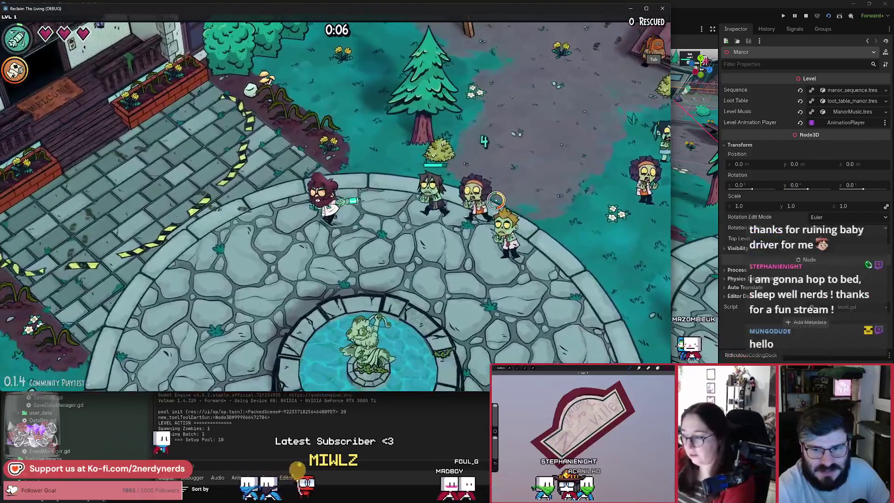
{"action": "left_click", "coordinate": [497, 199]}
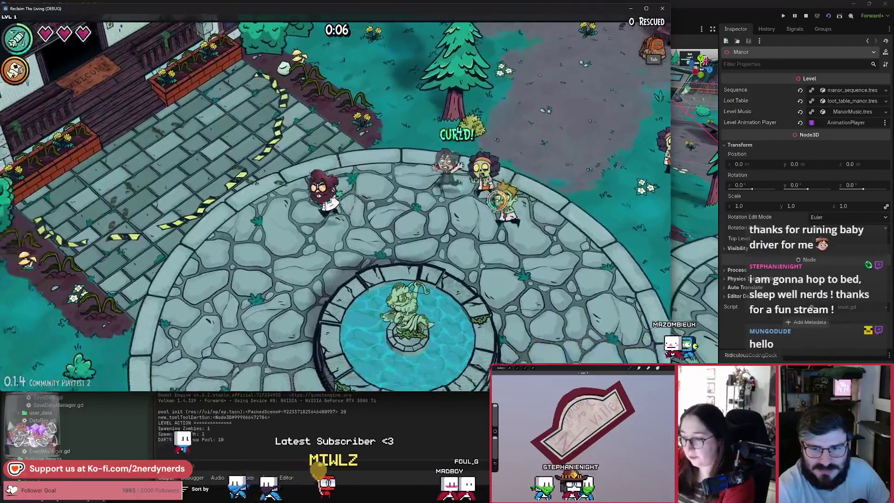
{"action": "key", "text": "a"}
{"action": "key", "text": "s"}
{"action": "key", "text": "w"}
{"action": "key", "text": "a"}
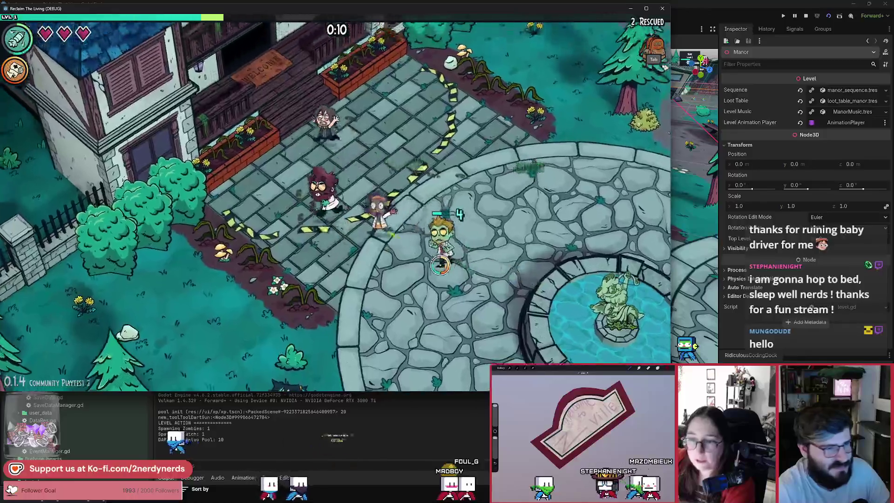
{"action": "key", "text": "w"}
{"action": "key", "text": "d"}
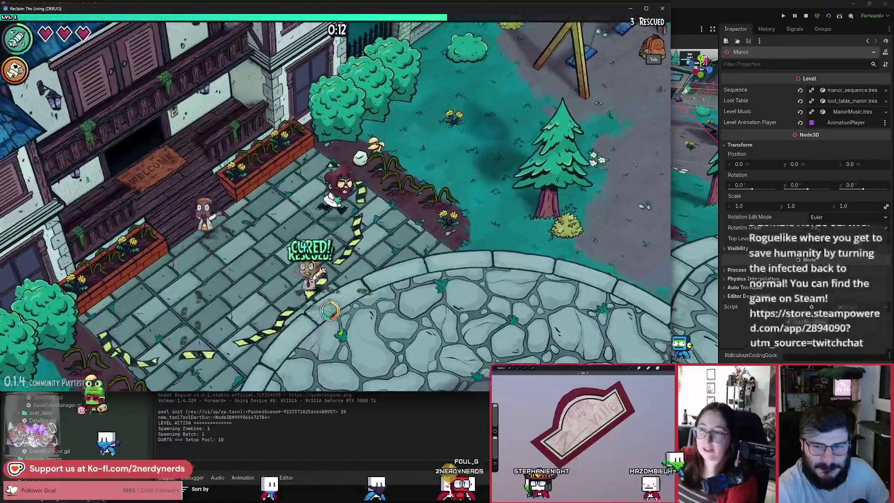
{"action": "key", "text": "d"}
{"action": "key", "text": "s"}
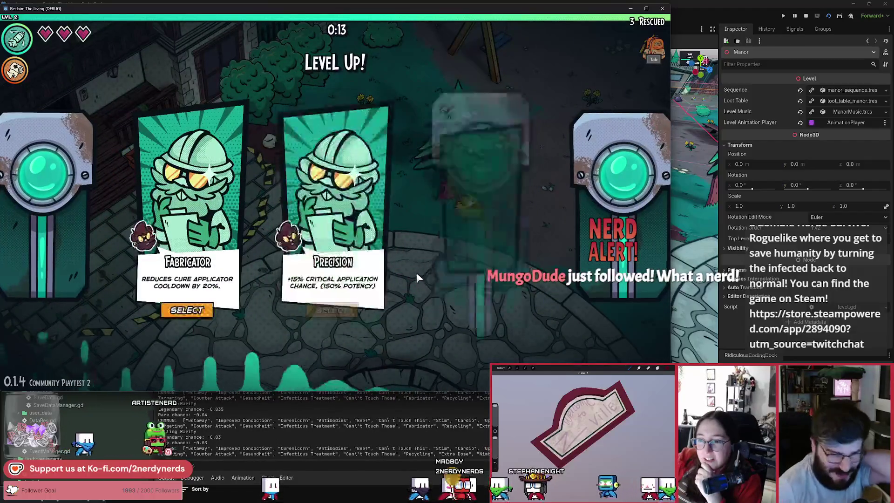
{"action": "left_click", "coordinate": [219, 313]}
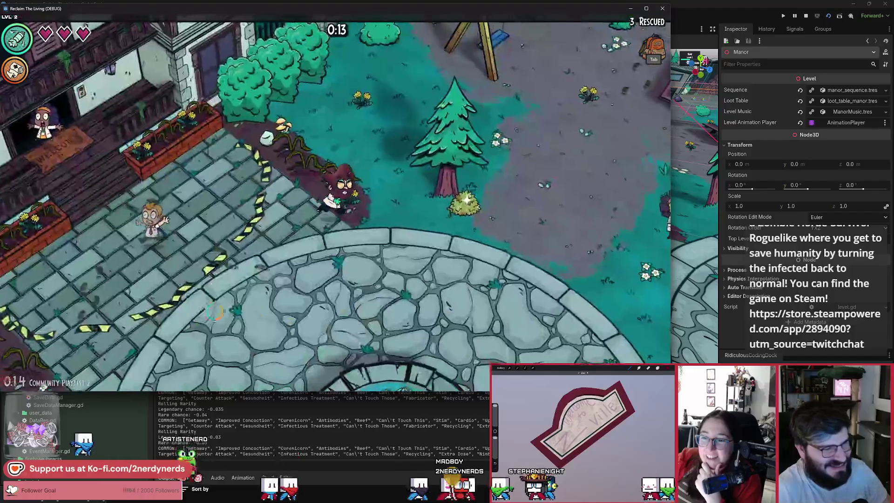
Step: Walk toward the fountain and house rescuing survivors, then take the Antibodies upgrade
{"action": "key", "text": "d"}
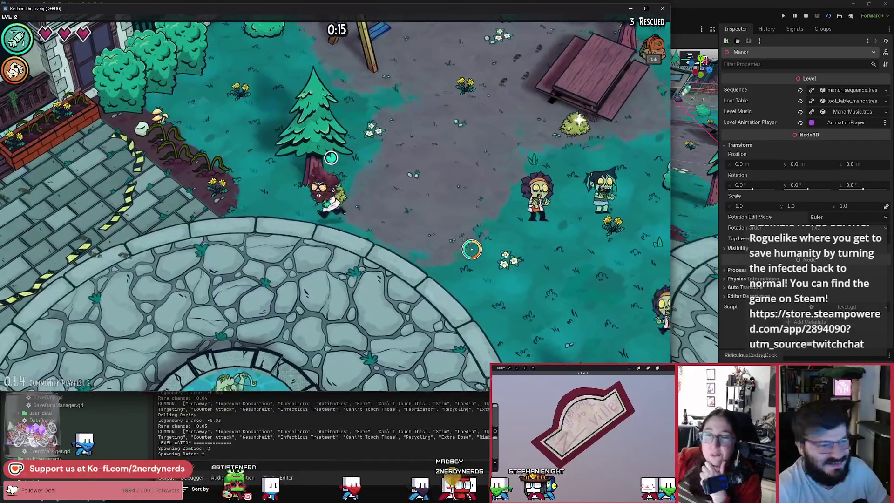
{"action": "key", "text": "s"}
{"action": "key", "text": "a"}
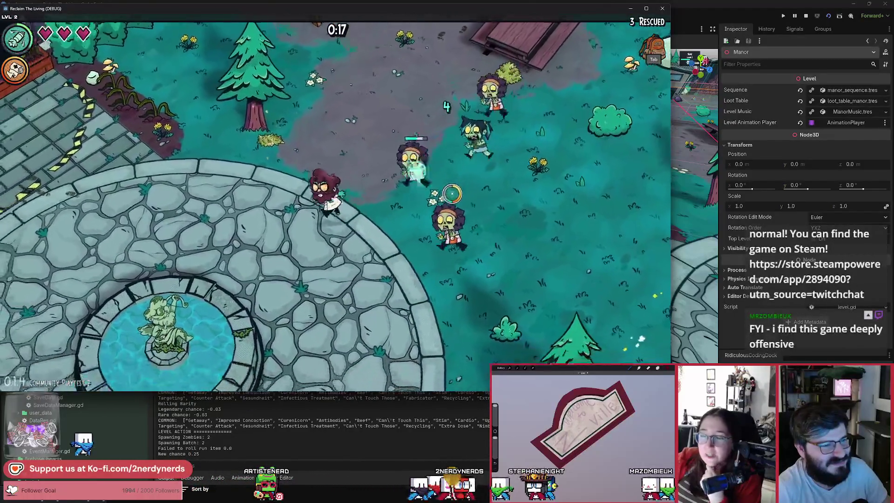
{"action": "key", "text": "w"}
{"action": "key", "text": "a"}
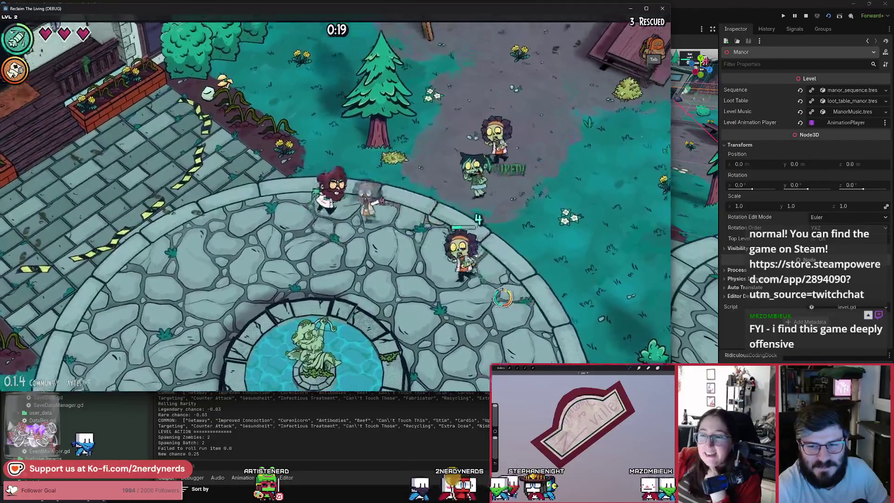
{"action": "key", "text": "w"}
{"action": "key", "text": "a"}
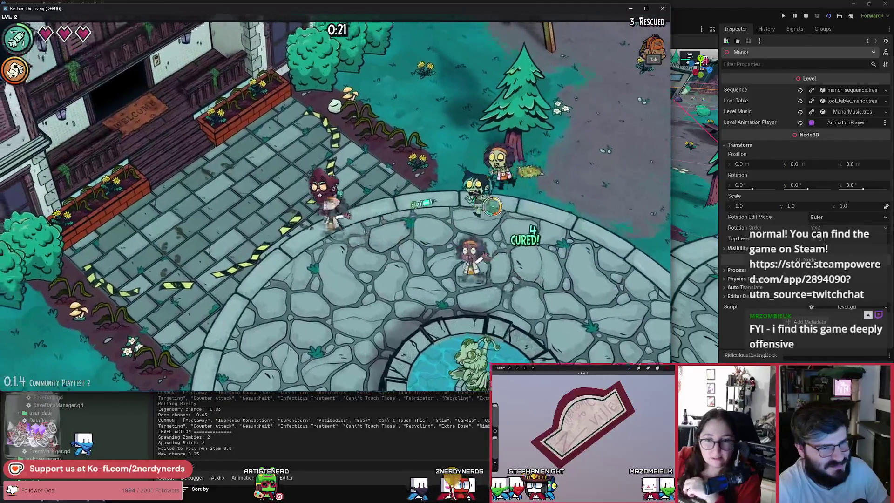
{"action": "key", "text": "s"}
{"action": "key", "text": "a"}
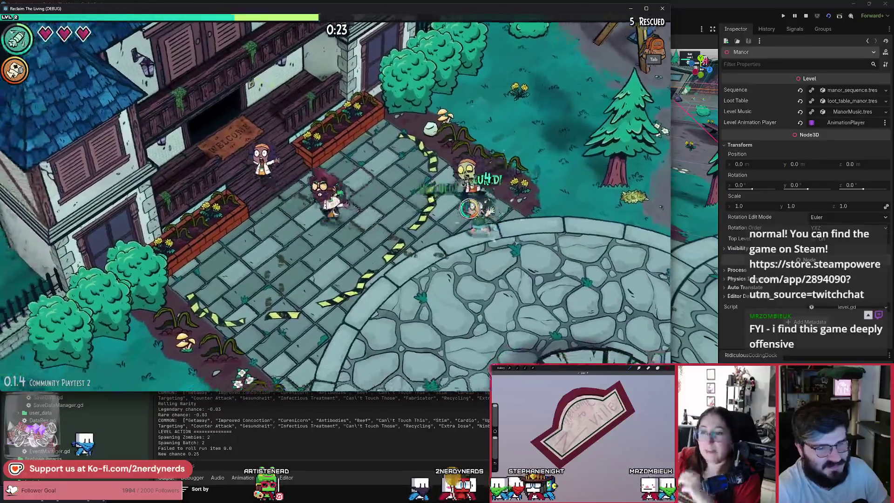
{"action": "key", "text": "w"}
{"action": "key", "text": "a"}
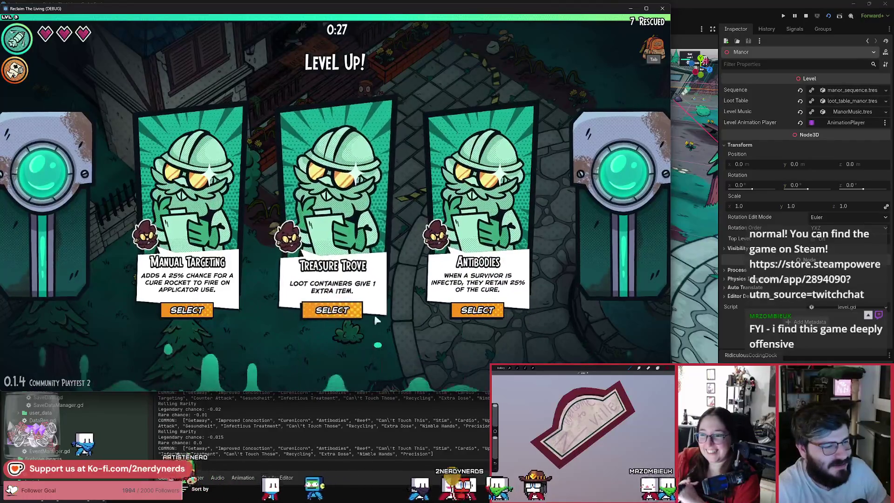
{"action": "left_click", "coordinate": [478, 311]}
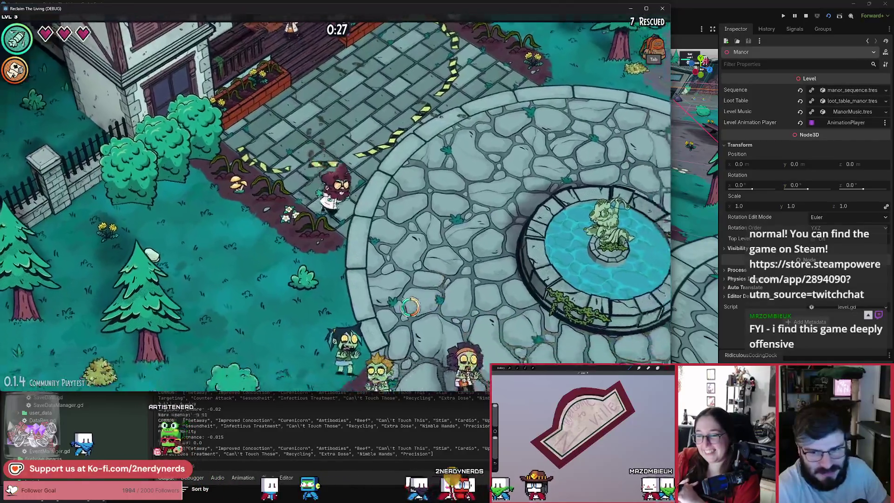
Step: Circle the fountain, pass the swings and picnic table, and return across the plaza curing zombies
{"action": "key", "text": "w"}
{"action": "key", "text": "d"}
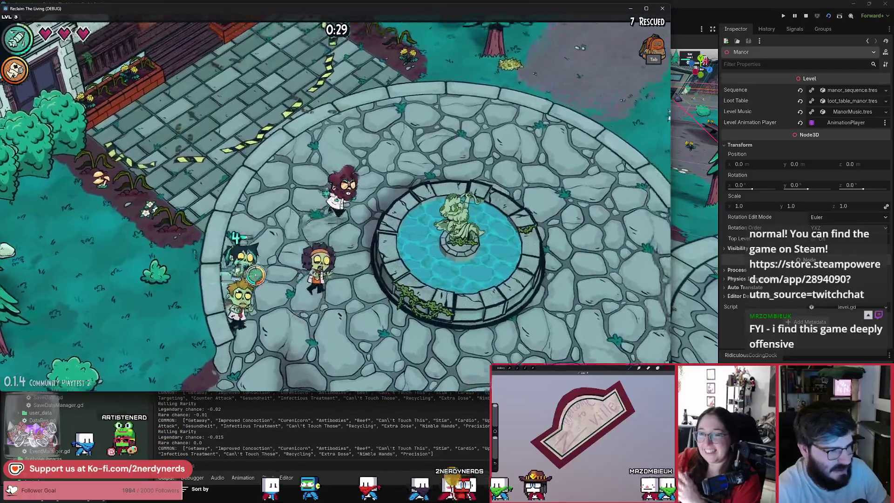
{"action": "key", "text": "w"}
{"action": "key", "text": "d"}
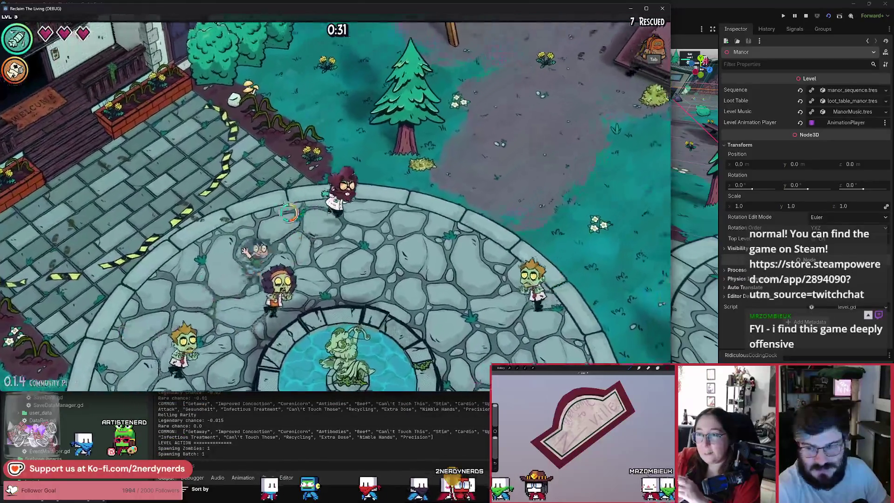
{"action": "key", "text": "w"}
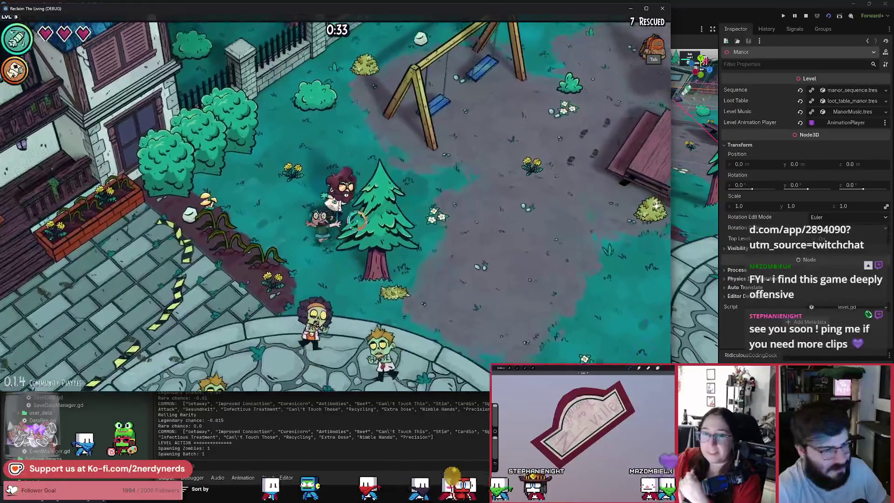
{"action": "key", "text": "s"}
{"action": "key", "text": "d"}
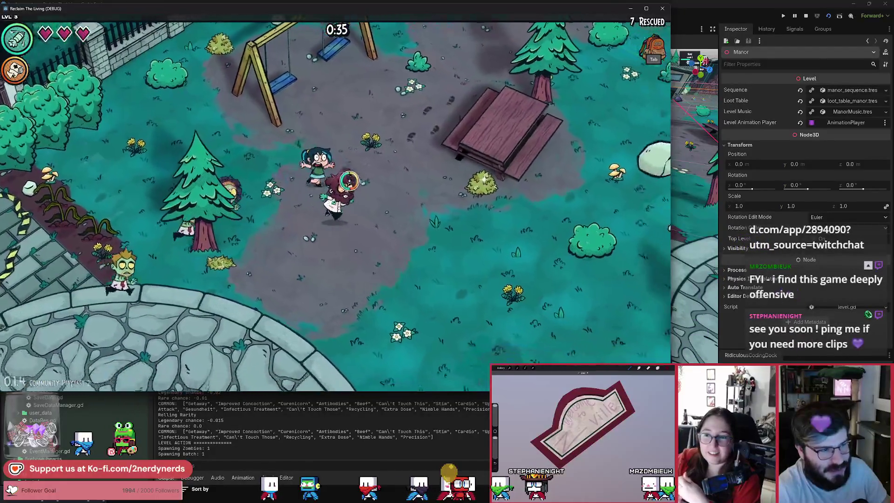
{"action": "key", "text": "s"}
{"action": "key", "text": "a"}
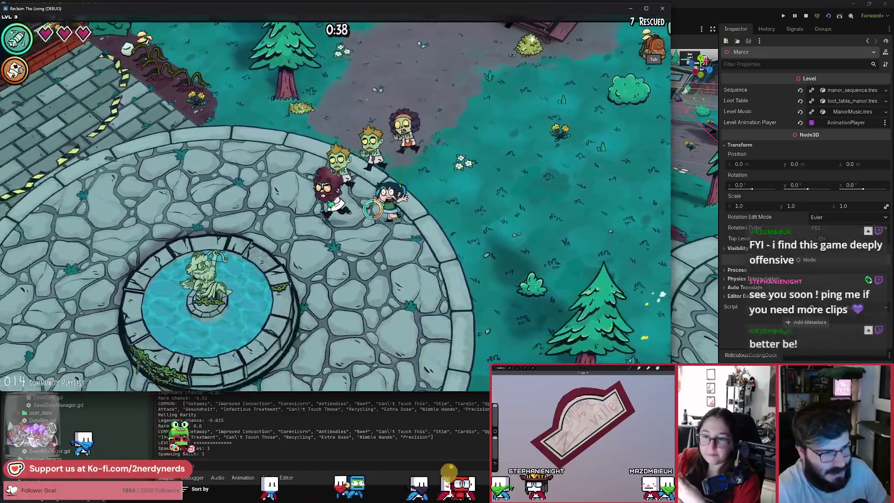
{"action": "key", "text": "w"}
{"action": "key", "text": "a"}
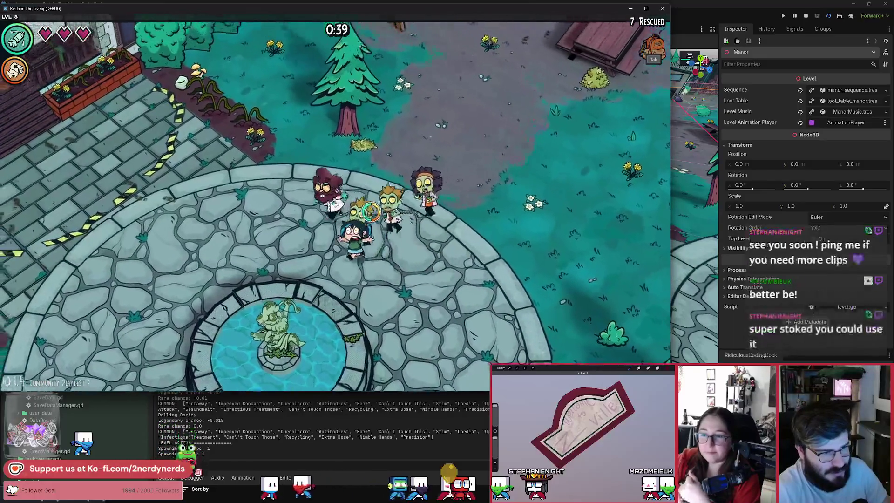
{"action": "key", "text": "s"}
{"action": "key", "text": "a"}
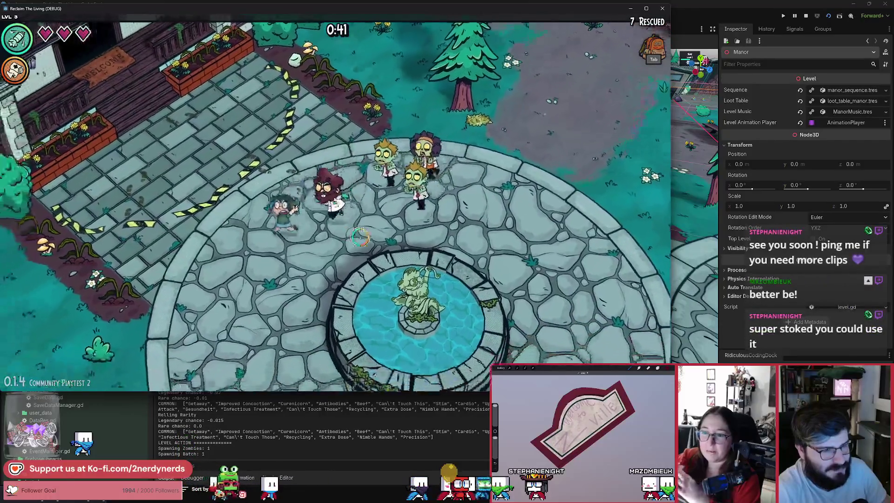
Step: Check the inventory stats, then walk past the fountain onto the grass to rescue a survivor
{"action": "key", "text": "Tab"}
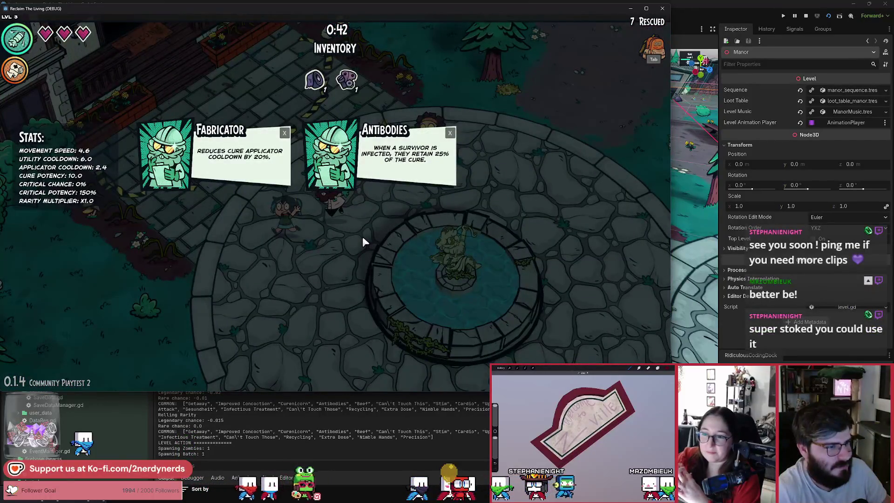
{"action": "key", "text": "Tab"}
{"action": "key", "text": "s"}
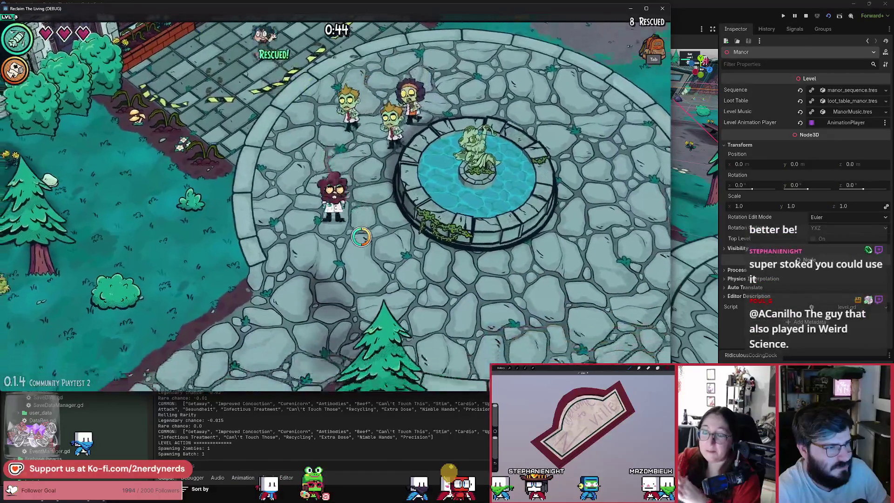
{"action": "key", "text": "s"}
{"action": "key", "text": "d"}
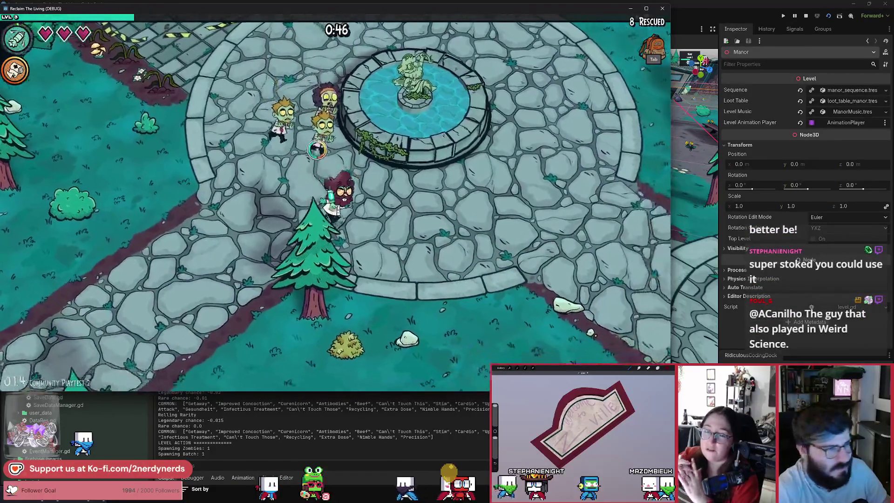
{"action": "key", "text": "d"}
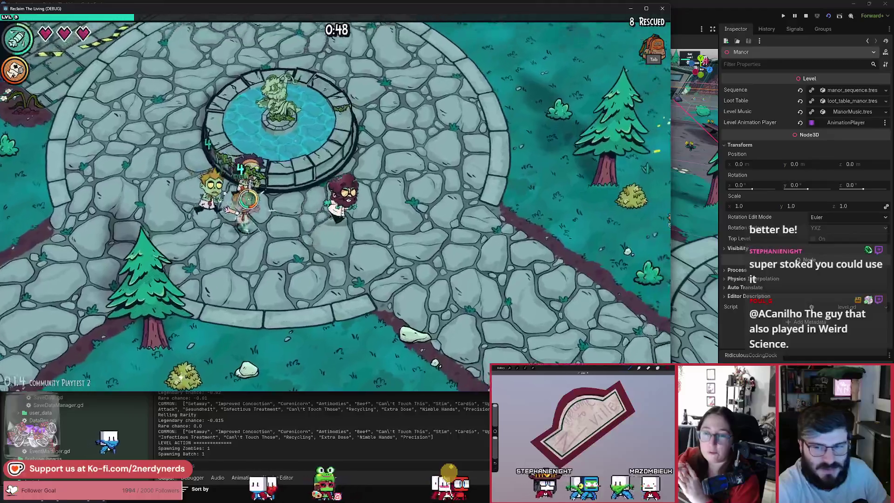
{"action": "key", "text": "w"}
{"action": "key", "text": "d"}
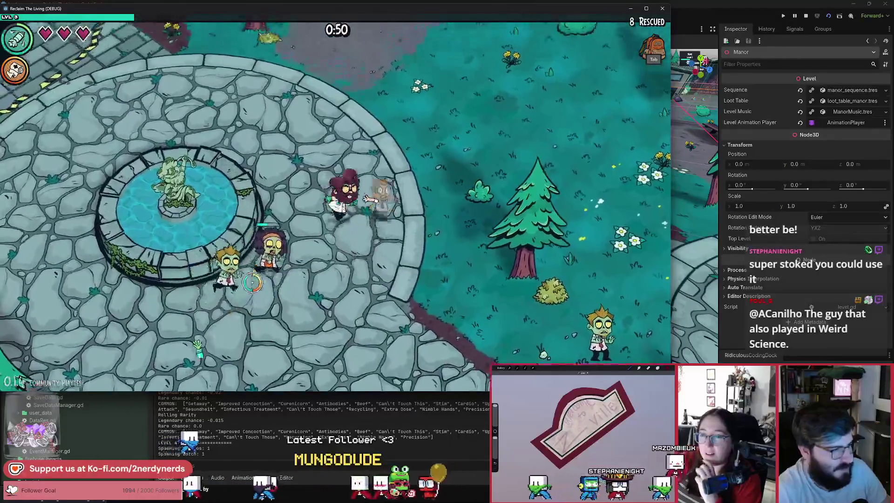
{"action": "key", "text": "w"}
{"action": "key", "text": "d"}
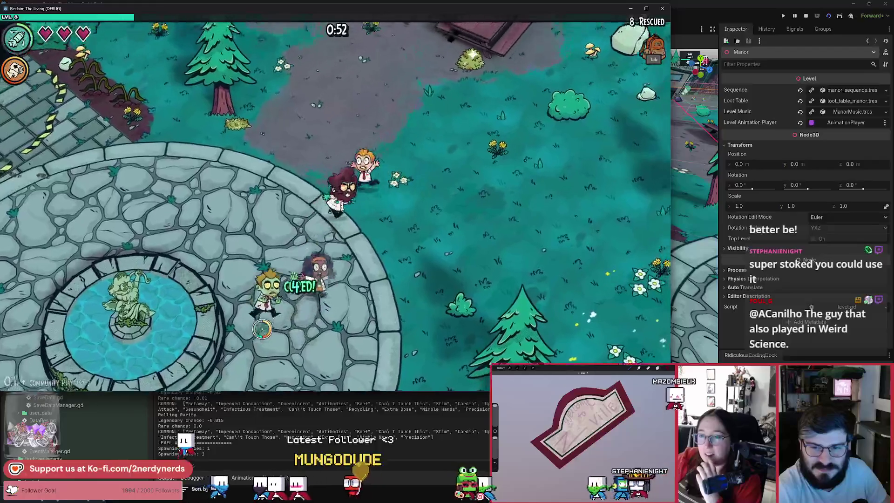
{"action": "key", "text": "d"}
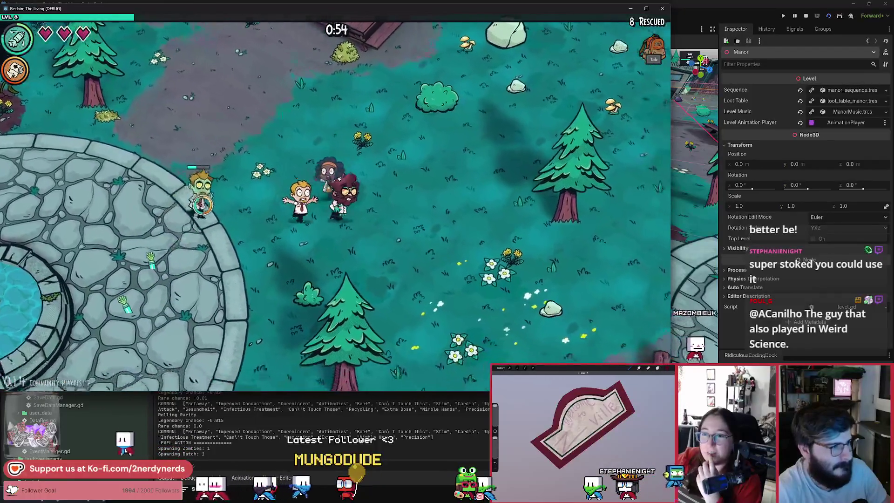
Step: Head past the picnic table along the manor front rescuing survivors, then take the Extra Dose upgrade
{"action": "key", "text": "w"}
{"action": "key", "text": "d"}
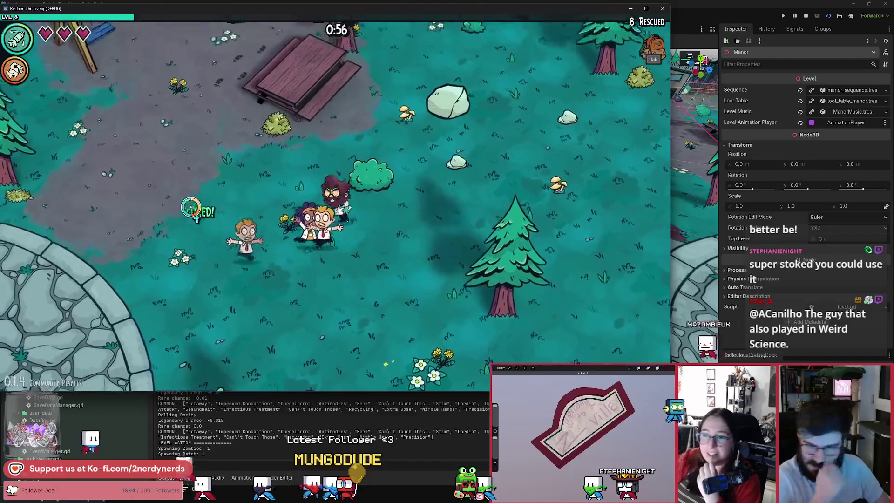
{"action": "key", "text": "w"}
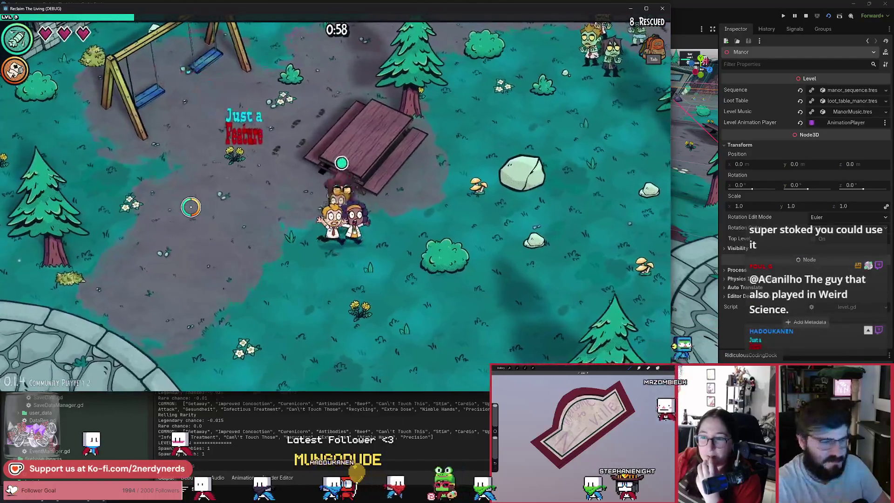
{"action": "key", "text": "a"}
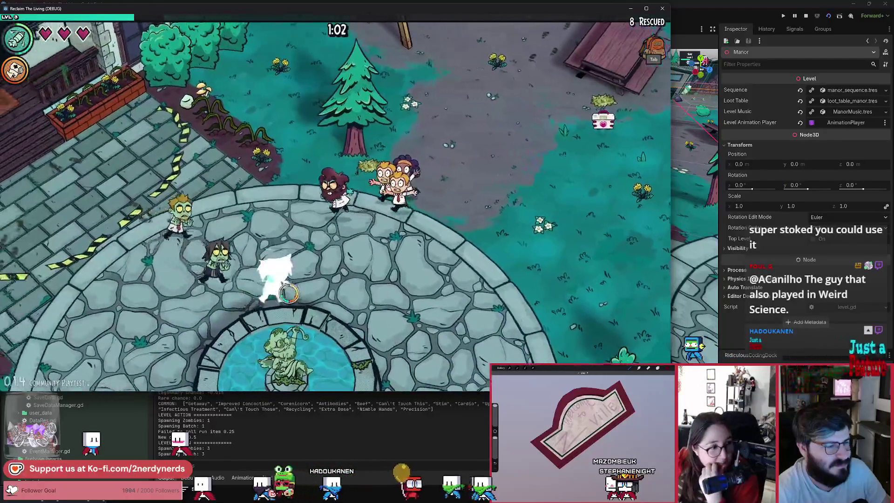
{"action": "key", "text": "w"}
{"action": "key", "text": "a"}
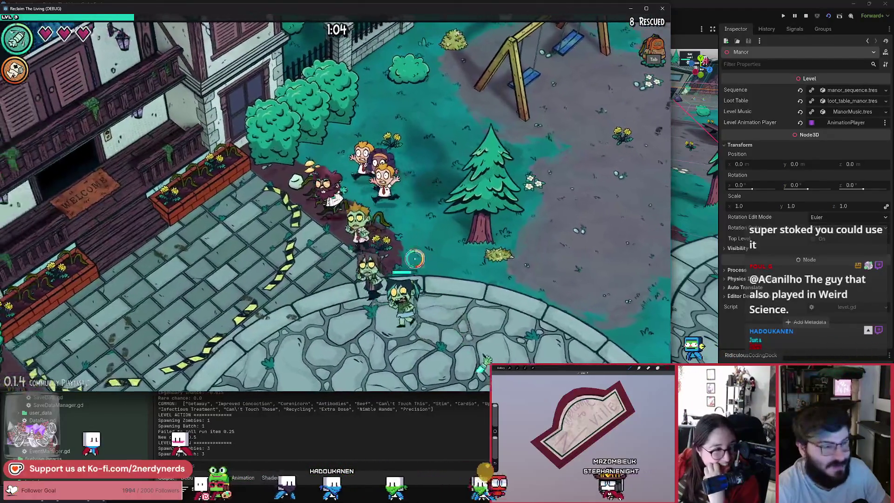
{"action": "key", "text": "s"}
{"action": "key", "text": "a"}
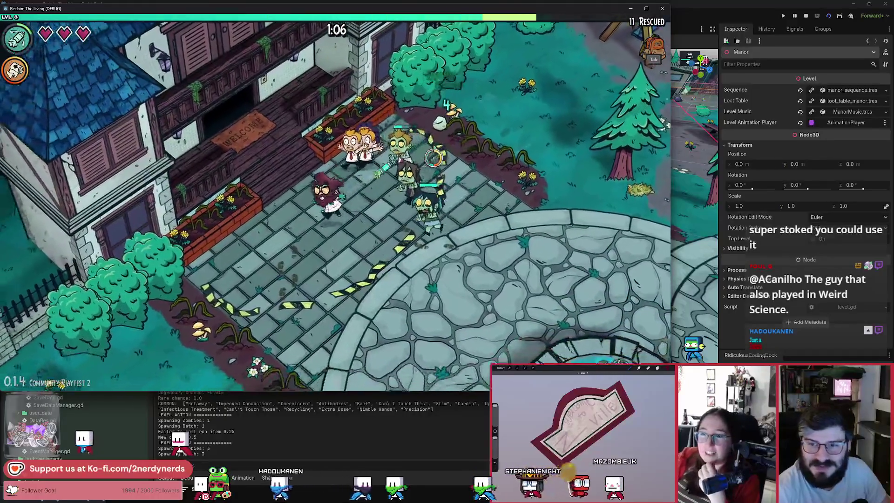
{"action": "key", "text": "s"}
{"action": "key", "text": "a"}
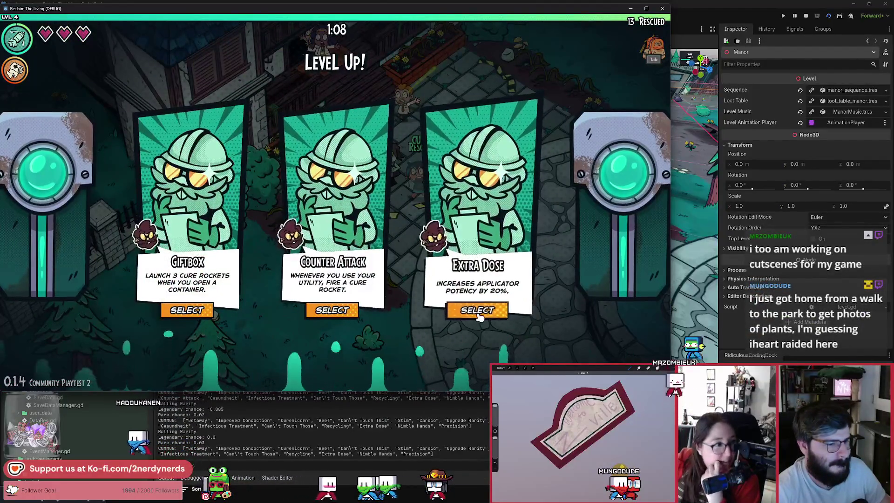
{"action": "left_click", "coordinate": [479, 310]}
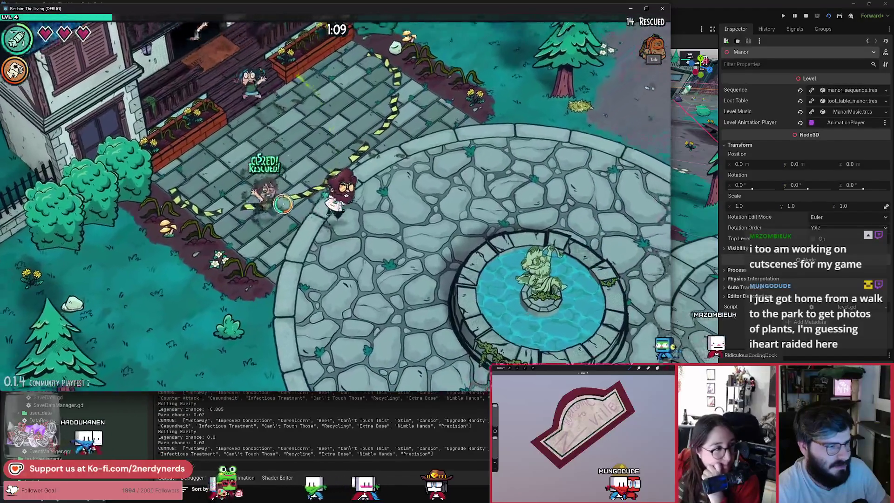
Step: Walk the plaza and manor path rescuing another survivor, then move into the park
{"action": "key", "text": "d"}
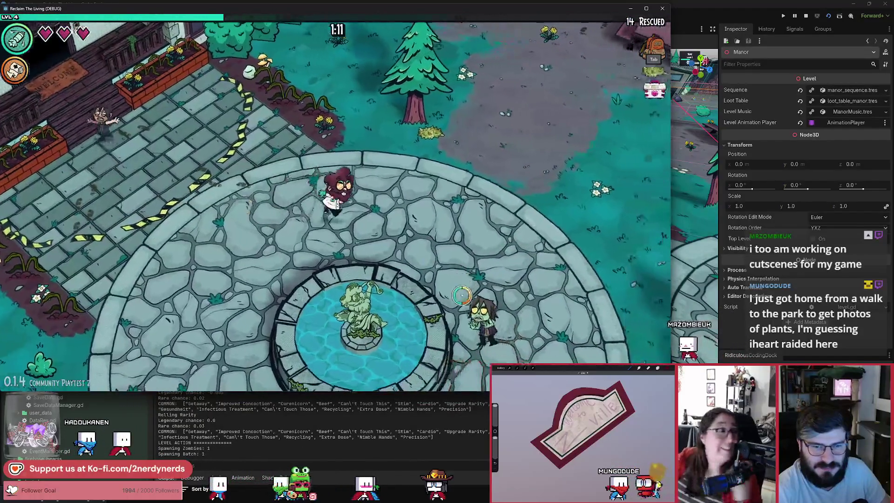
{"action": "key", "text": "w"}
{"action": "key", "text": "a"}
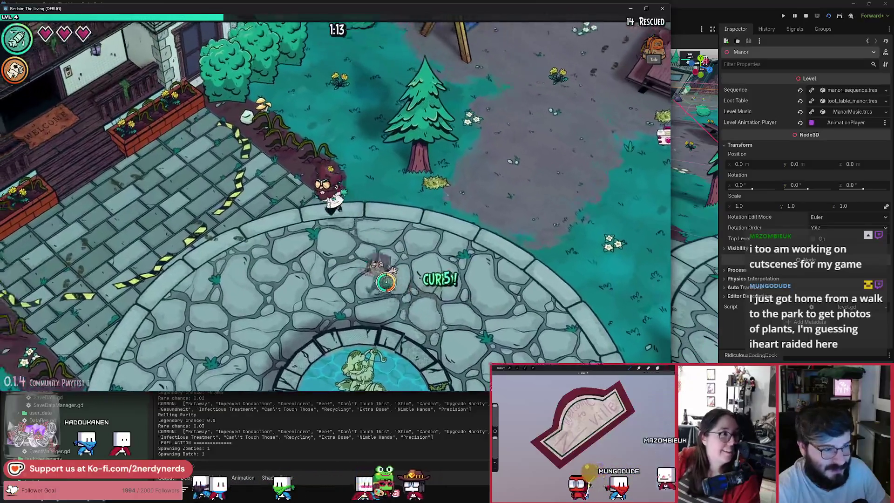
{"action": "key", "text": "a"}
{"action": "key", "text": "s"}
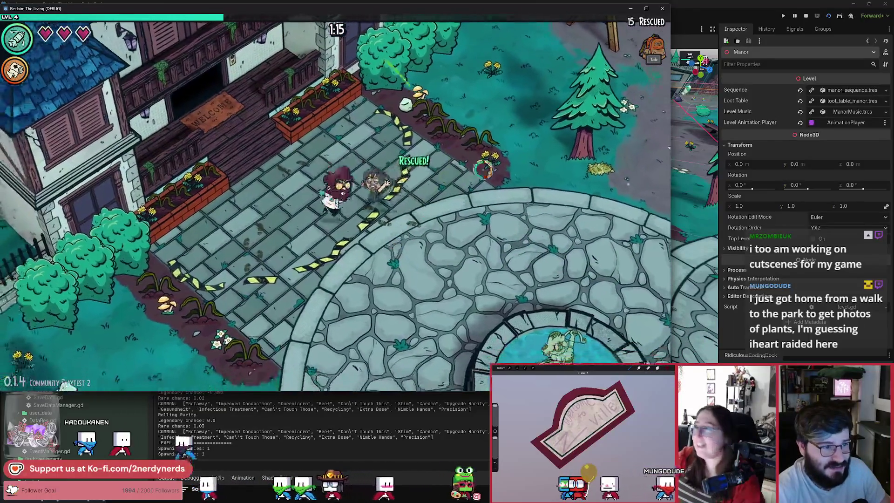
{"action": "key", "text": "d"}
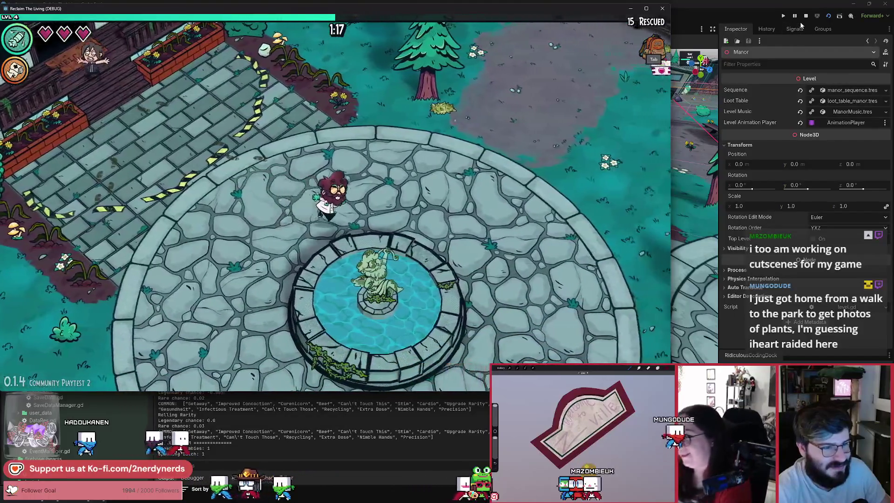
{"action": "key", "text": "w"}
{"action": "key", "text": "d"}
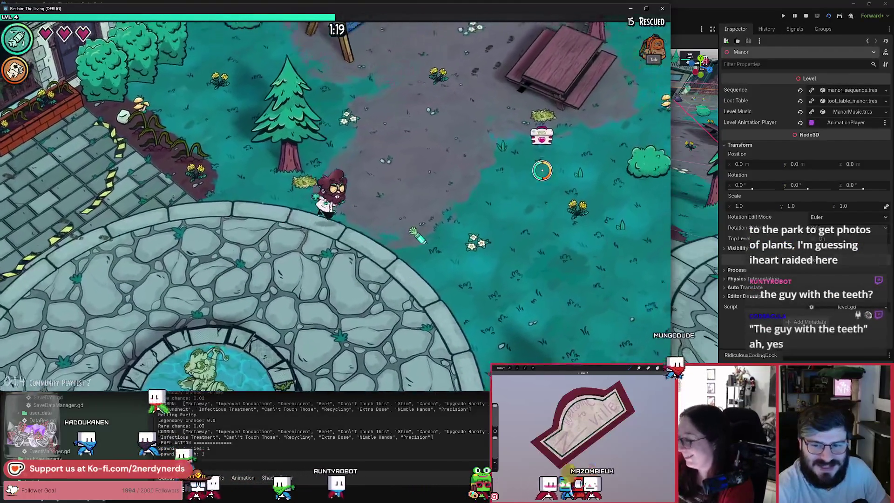
{"action": "key", "text": "w"}
{"action": "key", "text": "d"}
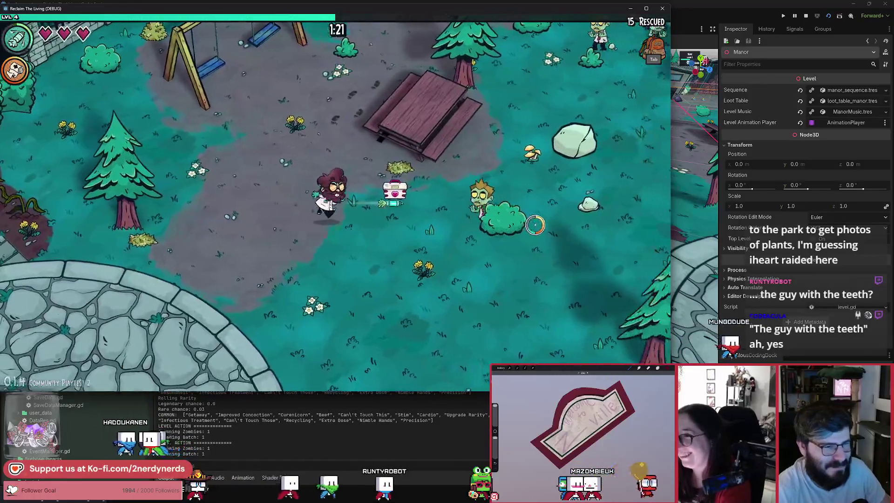
{"action": "key", "text": "a"}
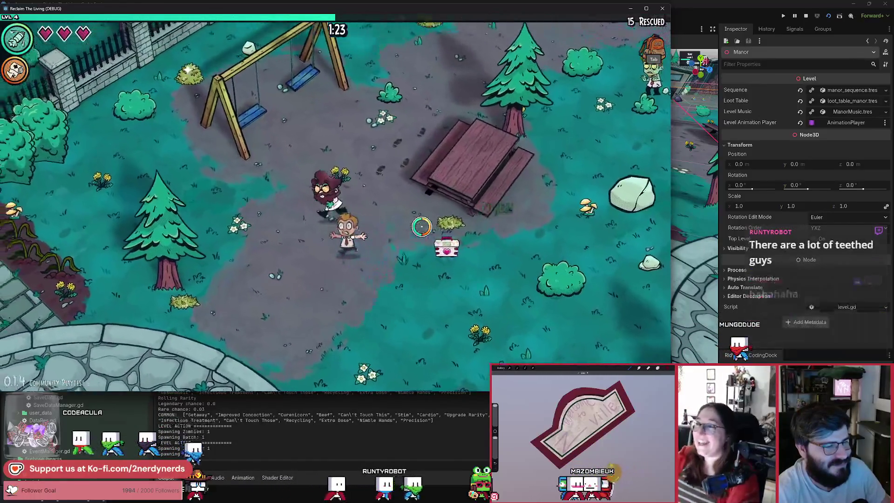
Step: Cure the park zombies, lead the survivors back to the manor, and choose the Precision upgrade
{"action": "key", "text": "w"}
{"action": "key", "text": "d"}
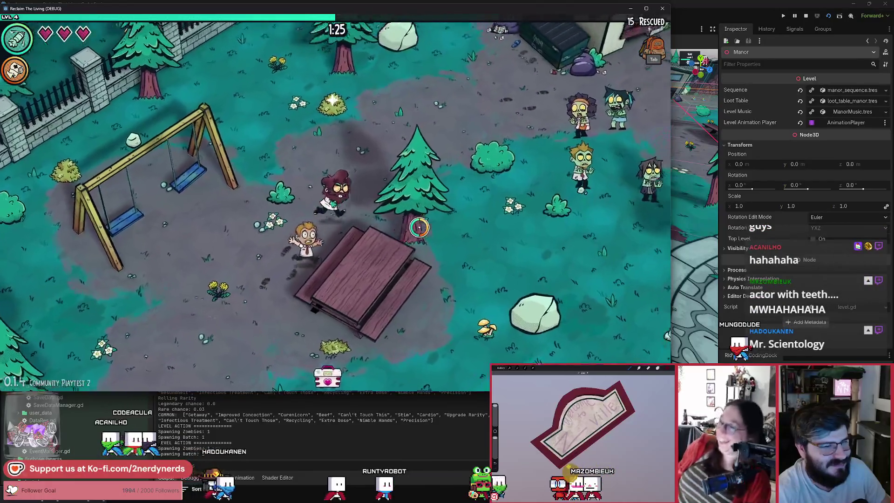
{"action": "key", "text": "d"}
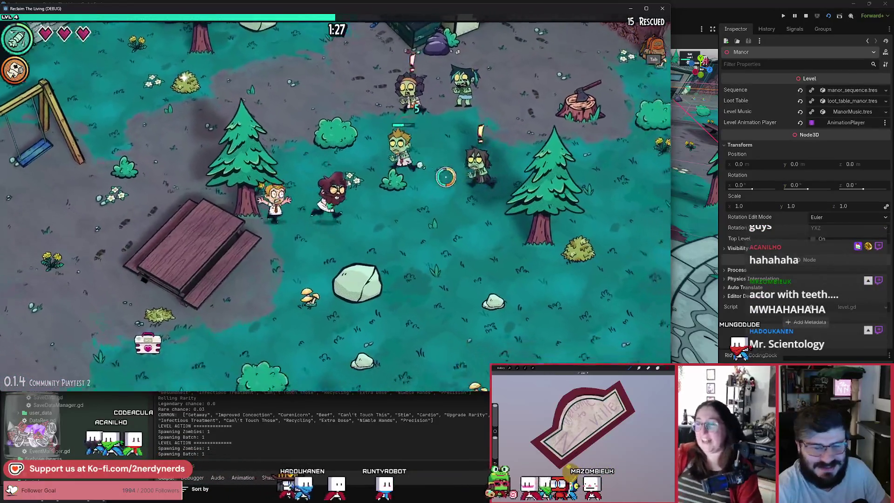
{"action": "key", "text": "s"}
{"action": "key", "text": "a"}
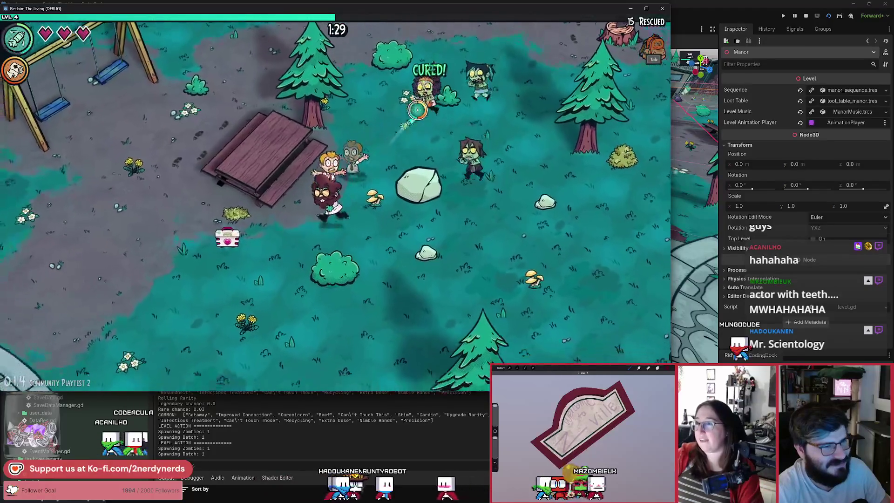
{"action": "key", "text": "a"}
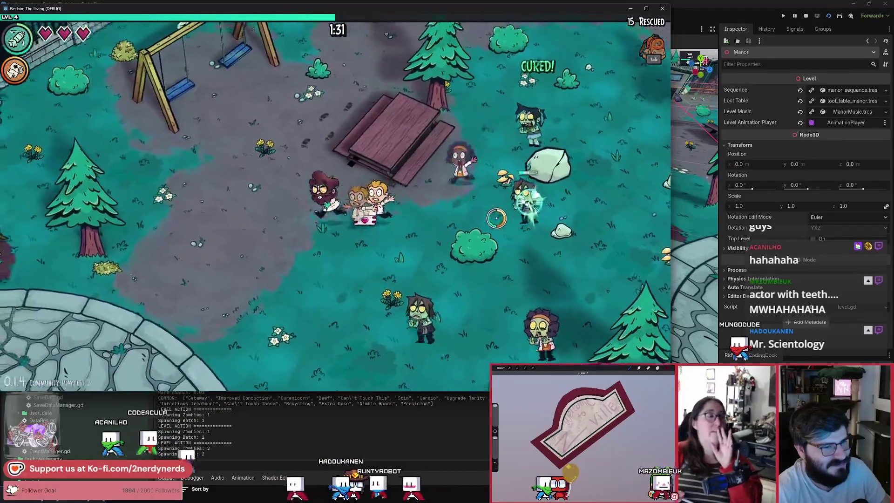
{"action": "key", "text": "a"}
{"action": "key", "text": "s"}
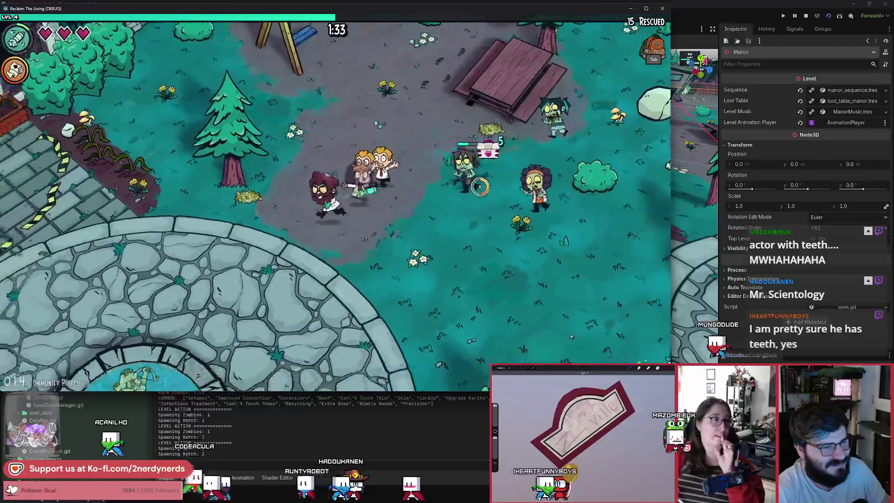
{"action": "key", "text": "a"}
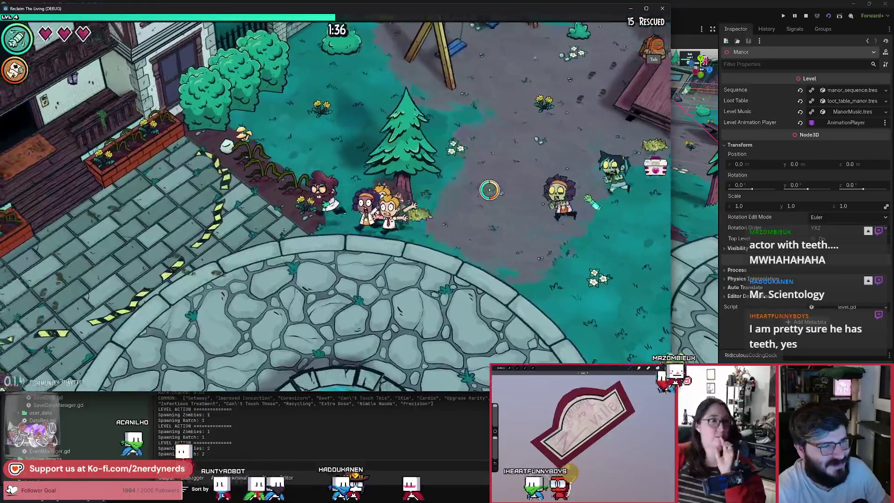
{"action": "key", "text": "a"}
{"action": "key", "text": "s"}
{"action": "key", "text": "s"}
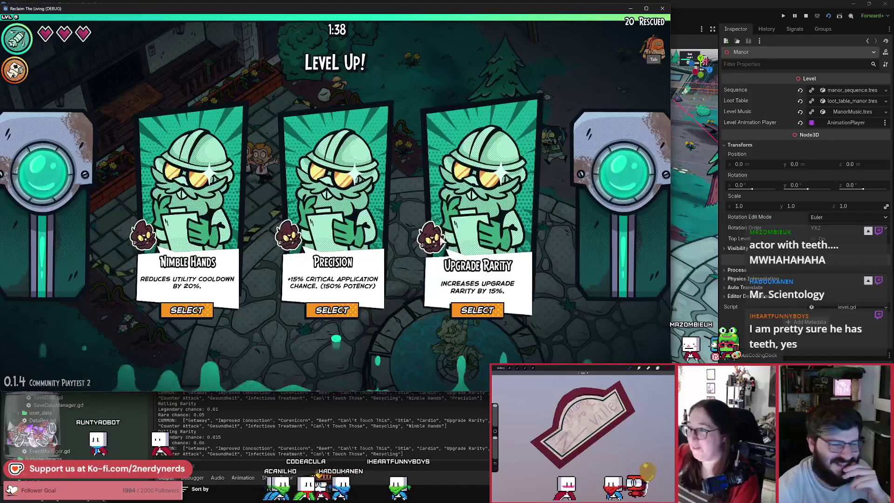
{"action": "left_click", "coordinate": [328, 311]}
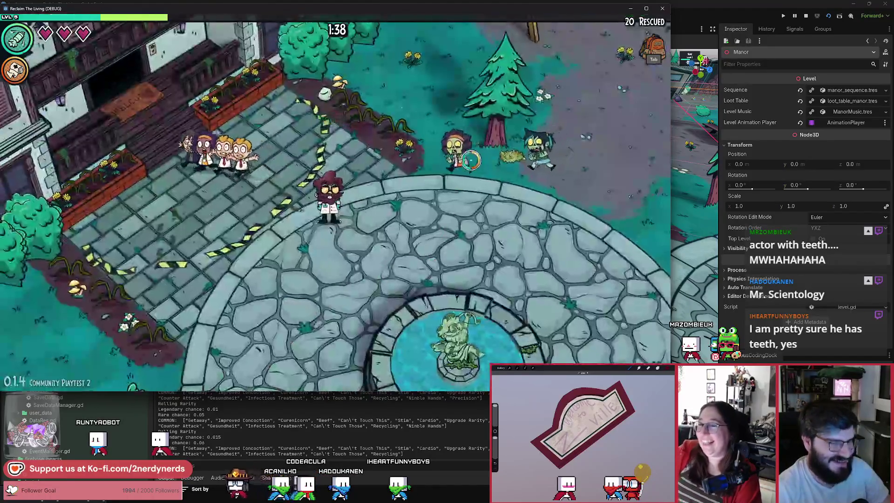
Step: Walk toward the manor and stop the running game
{"action": "key", "text": "w"}
{"action": "key", "text": "a"}
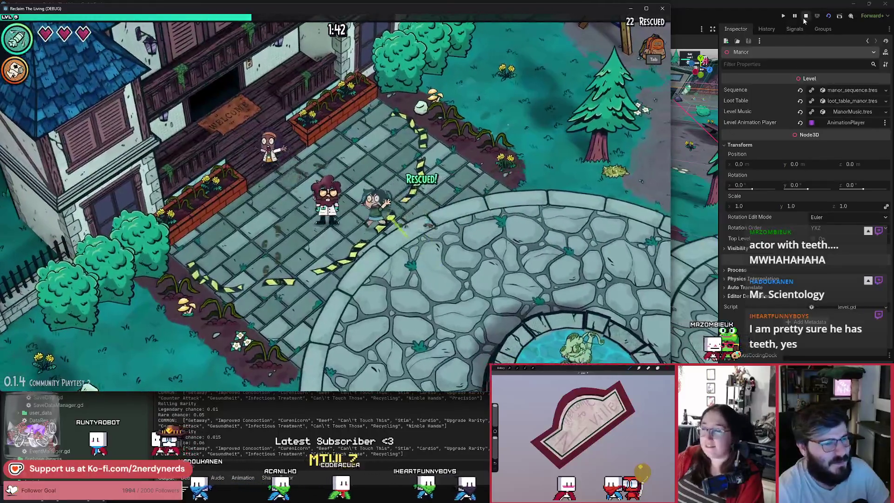
{"action": "left_click", "coordinate": [805, 17]}
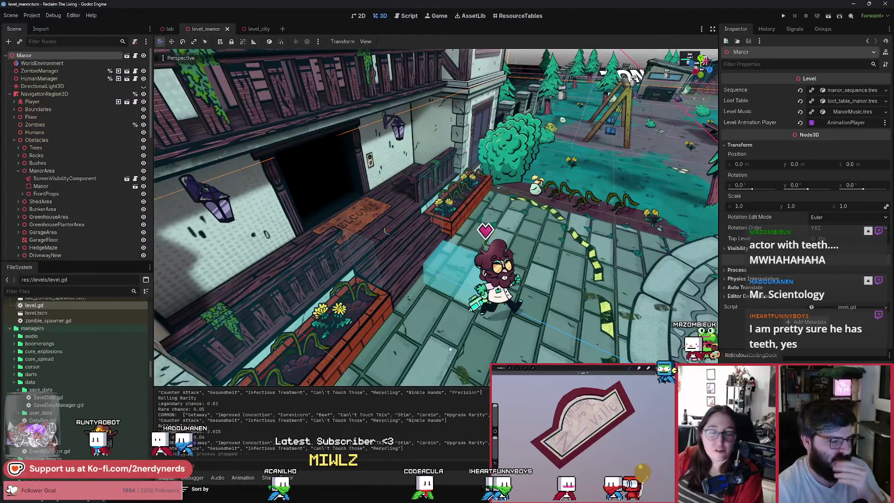
Step: Bring Chrome with the BABY DRIVER clip to the front and reposition its window
{"action": "key", "text": "alt+Tab"}
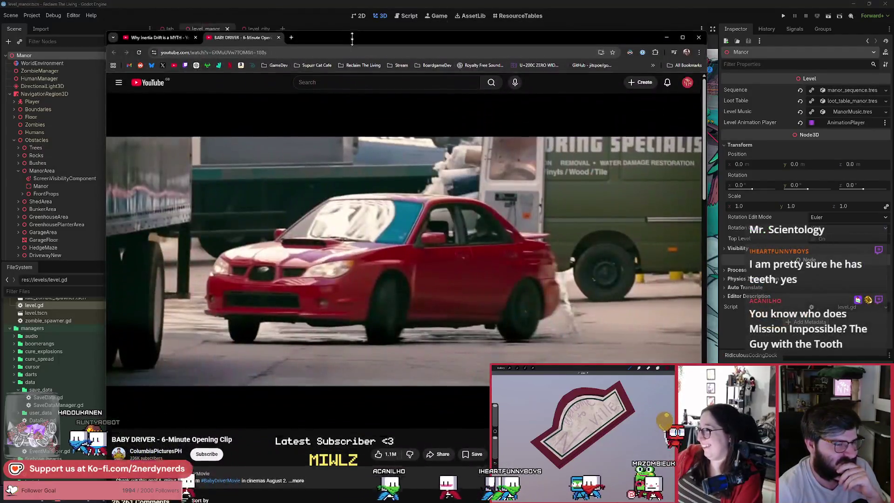
{"action": "mouse_move", "coordinate": [353, 30]}
{"action": "left_mouse_down"}
{"action": "mouse_move", "coordinate": [352, 79]}
{"action": "mouse_move", "coordinate": [376, 20]}
{"action": "left_mouse_up"}
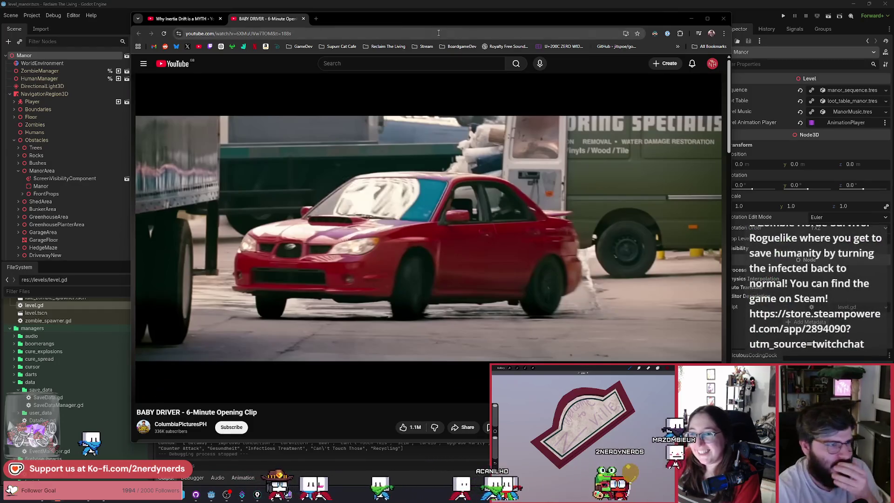
{"action": "left_click_drag", "start_coordinate": [359, 15], "coordinate": [345, 20]}
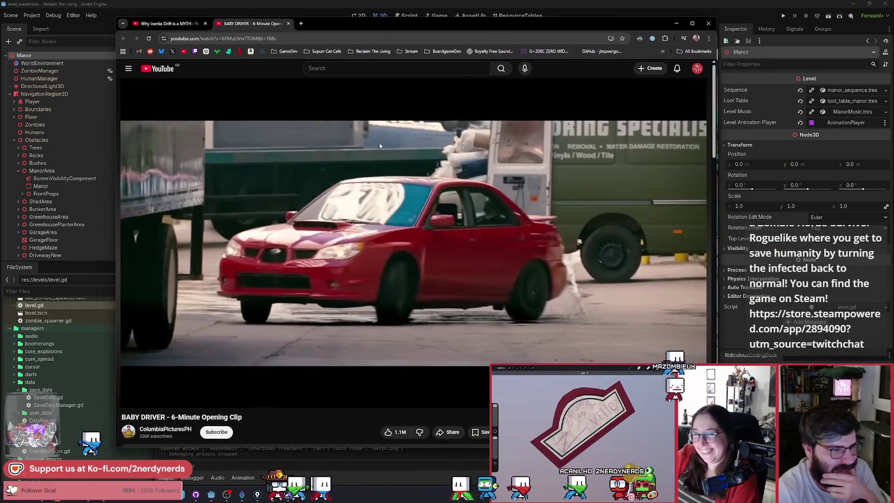
Step: Rewind the clip 10 seconds to rewatch the car chase, pause it, and return to Godot's level_city scene
{"action": "key", "text": "Left"}
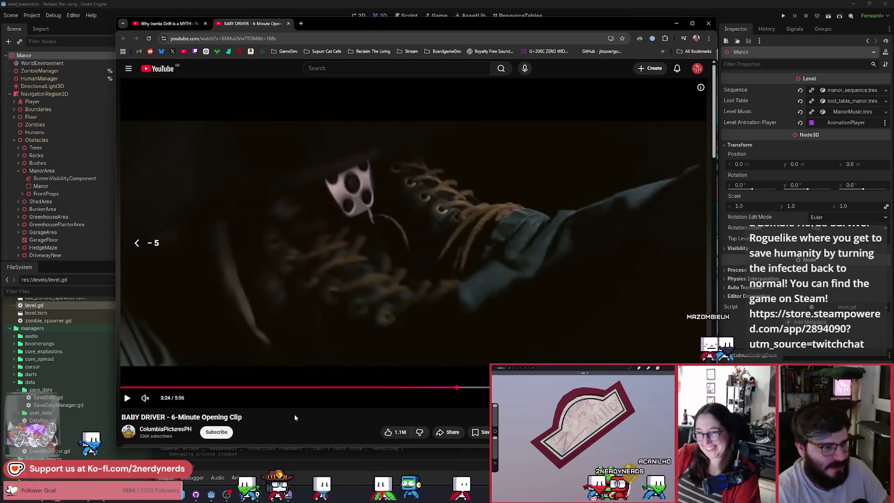
{"action": "key", "text": "space"}
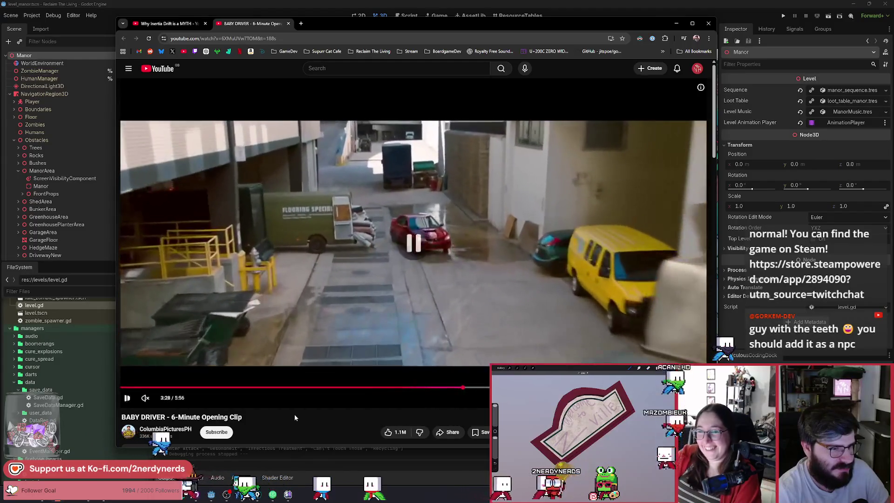
{"action": "key", "text": "Left"}
{"action": "key", "text": "space"}
{"action": "key", "text": "space"}
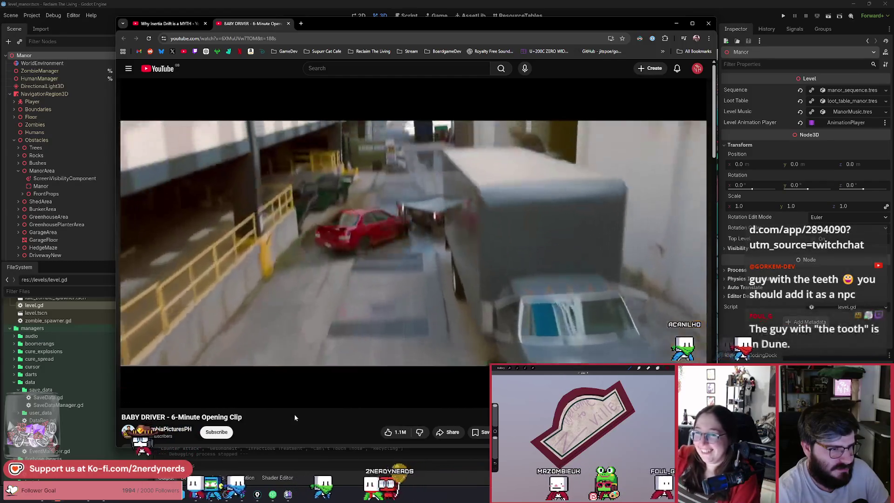
{"action": "key", "text": "space"}
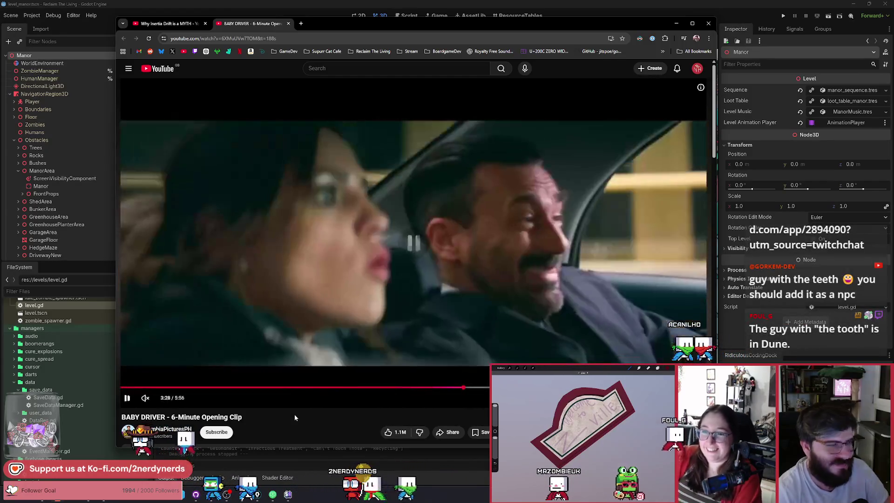
{"action": "left_click", "coordinate": [256, 4]}
{"action": "left_click", "coordinate": [249, 29]}
Step: Add a PathFollow3D node under StartingZone in the level_city scene
{"action": "left_click_drag", "start_coordinate": [376, 223], "coordinate": [137, 186]}
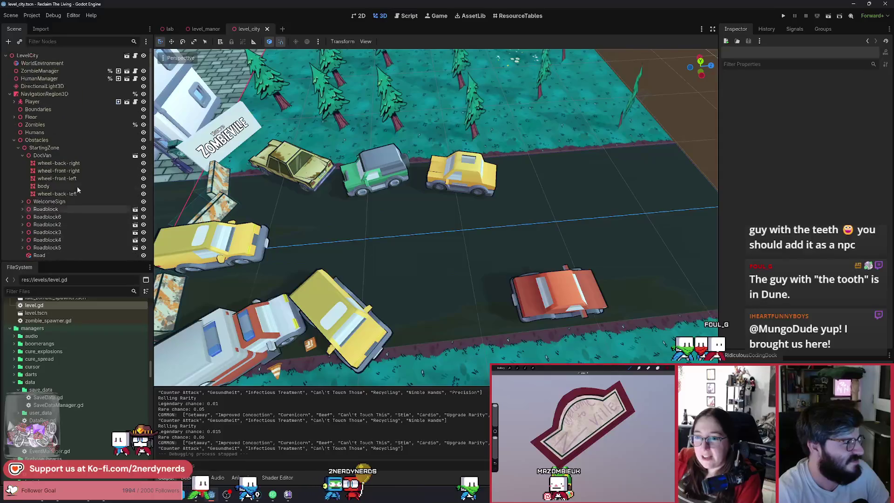
{"action": "left_click", "coordinate": [46, 122]}
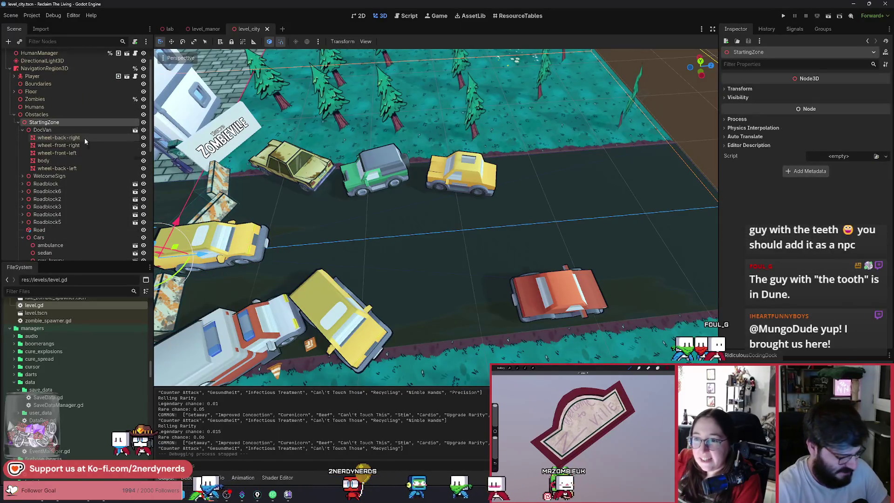
{"action": "key", "text": "ctrl+a"}
{"action": "type", "text": "path"}
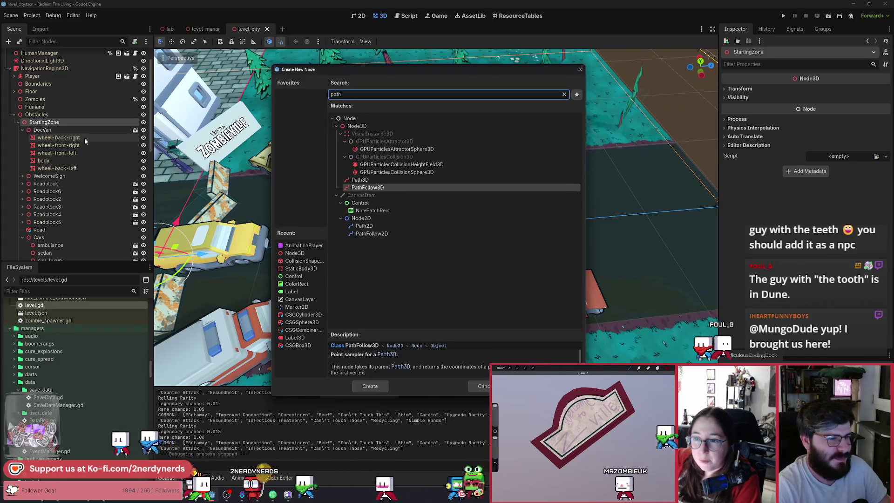
{"action": "key", "text": "Return"}
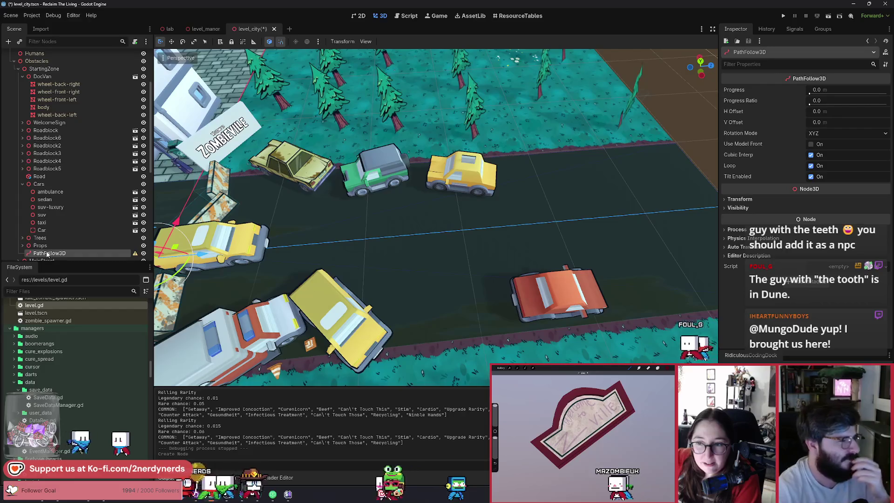